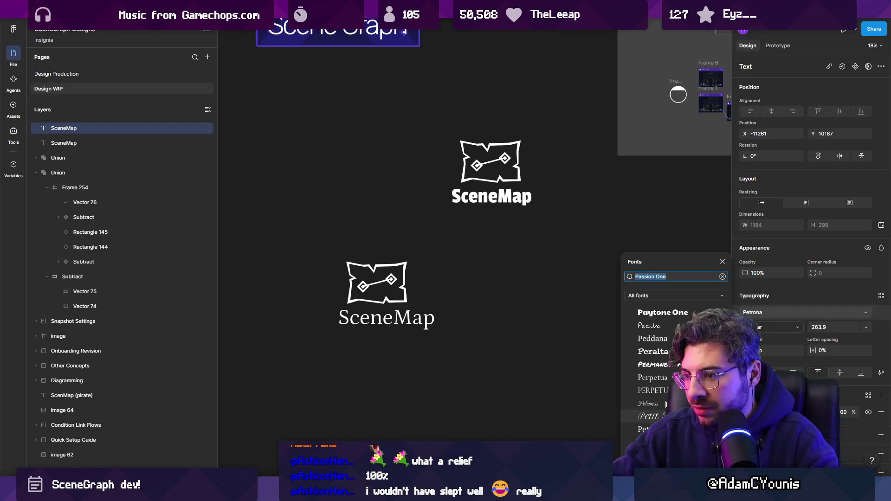
Try Playwrite US Modern on the SceneMap wordmark beside the map-outline logo.
scroll(664, 349, down, 5)
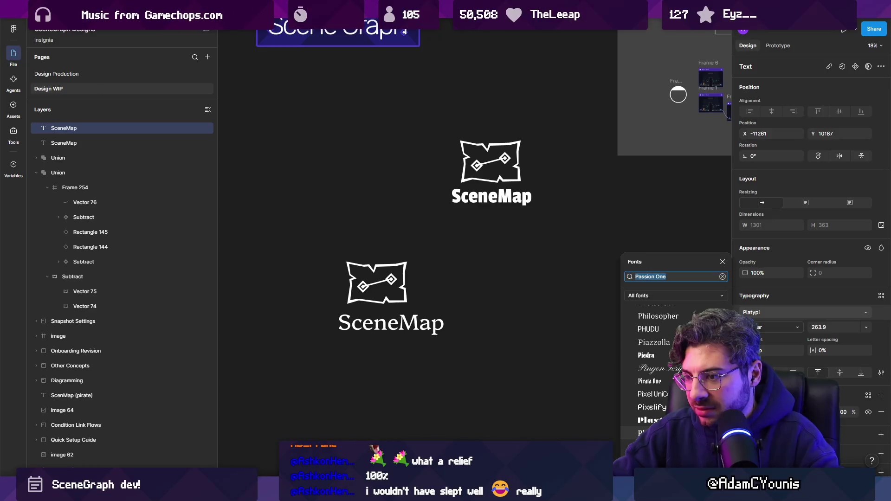
scroll(650, 399, down, 2)
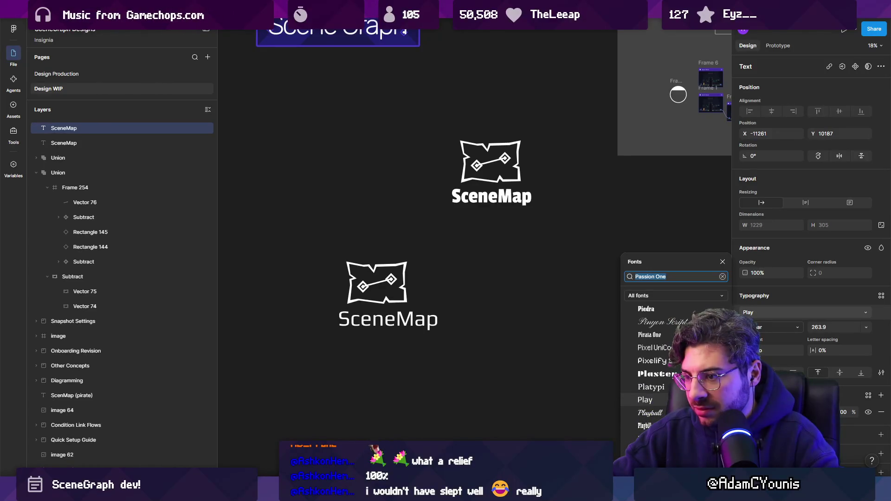
scroll(650, 397, down, 2)
scroll(667, 396, down, 10)
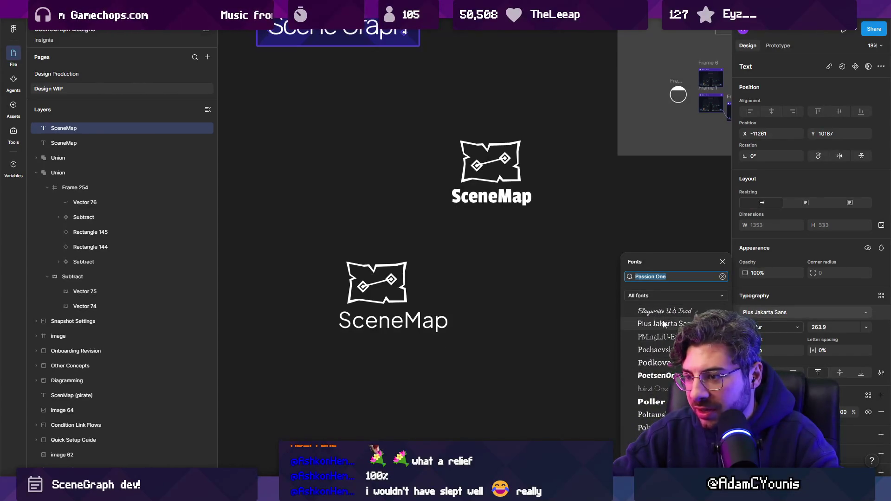
scroll(664, 313, up, 2)
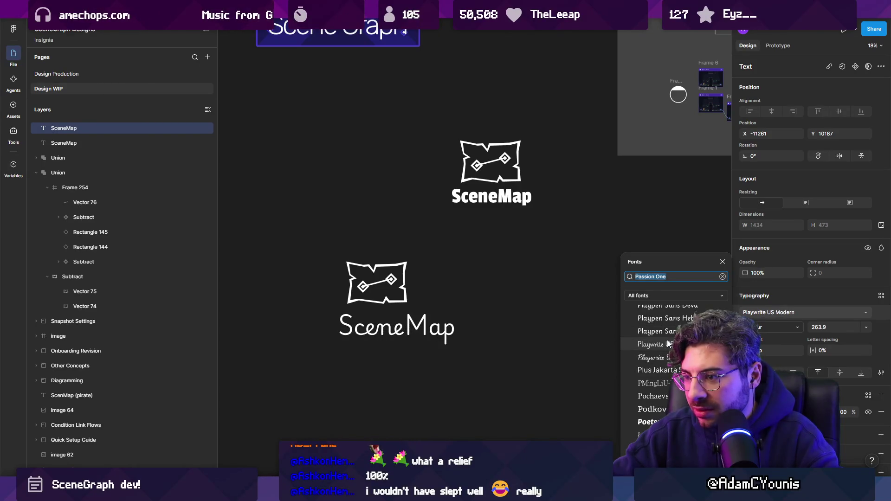
click(668, 344)
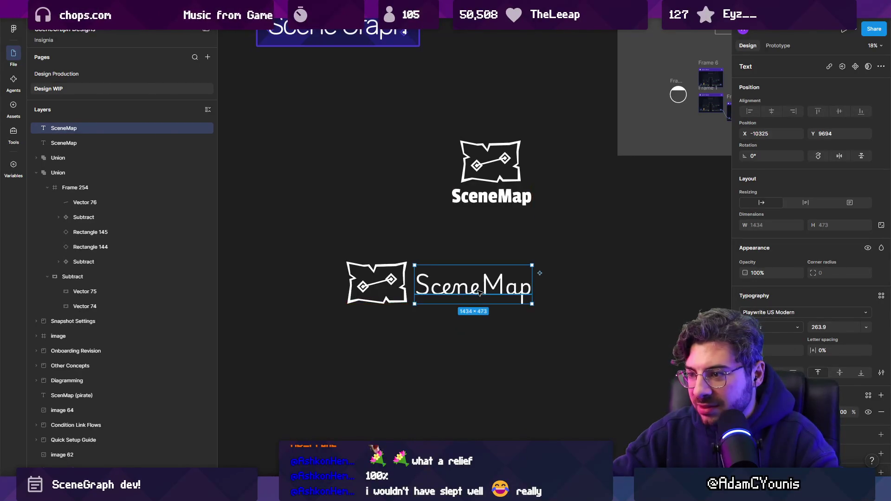
Browse the font list and switch the wordmark to Pragati Narrow.
scroll(470, 294, up, 3)
scroll(464, 290, up, 3)
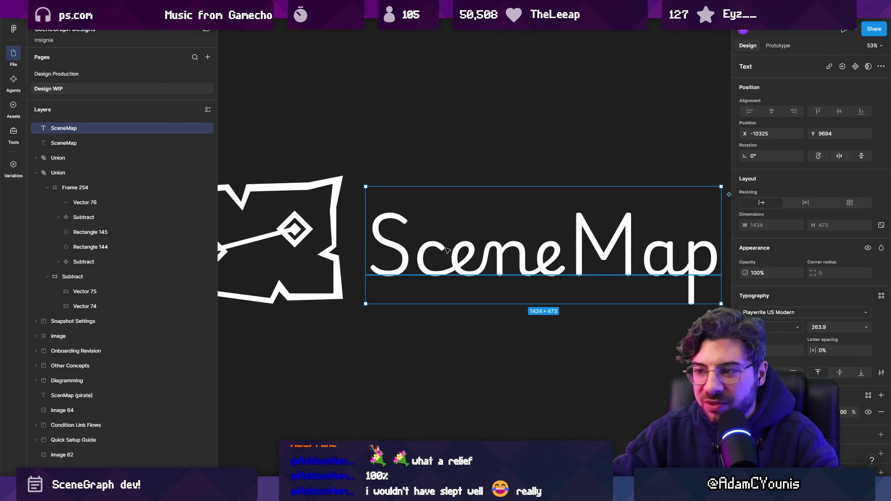
scroll(534, 266, down, 5)
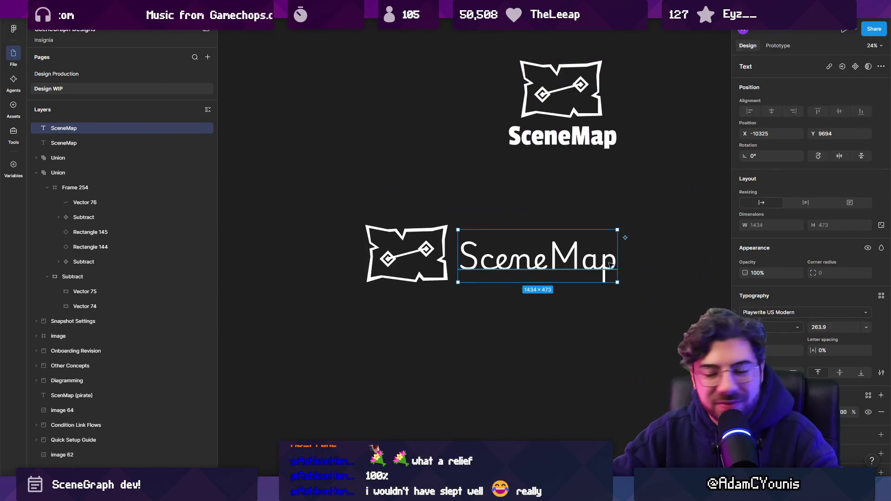
click(780, 312)
scroll(660, 366, down, 2)
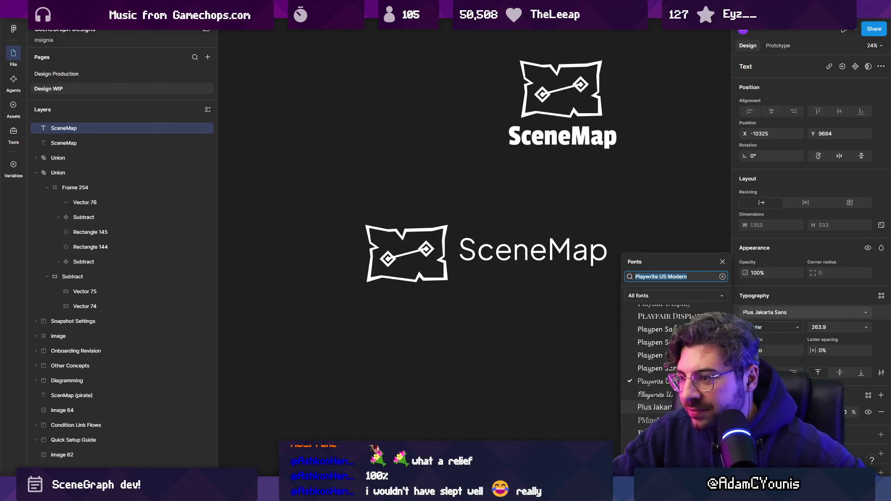
scroll(655, 405, down, 2)
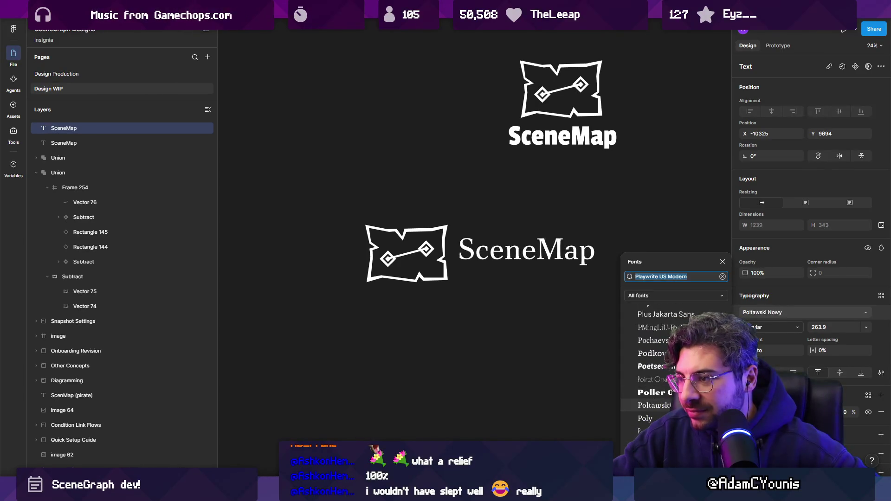
scroll(650, 413, down, 2)
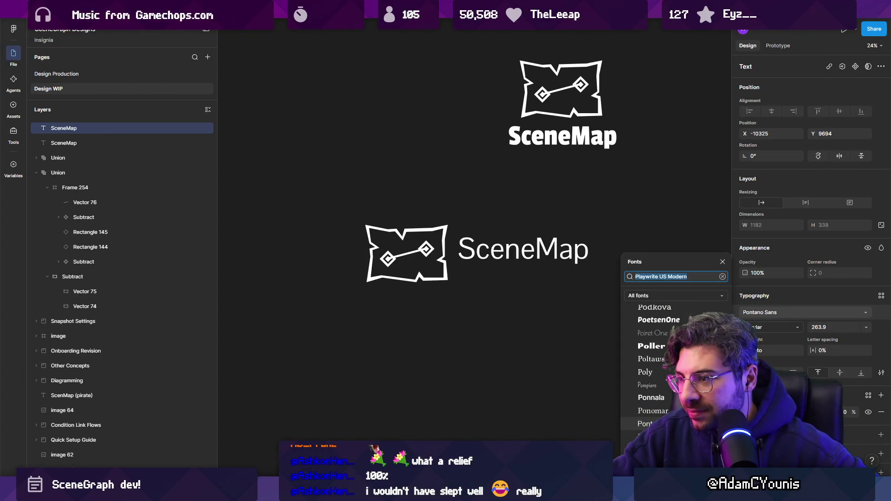
scroll(654, 409, down, 3)
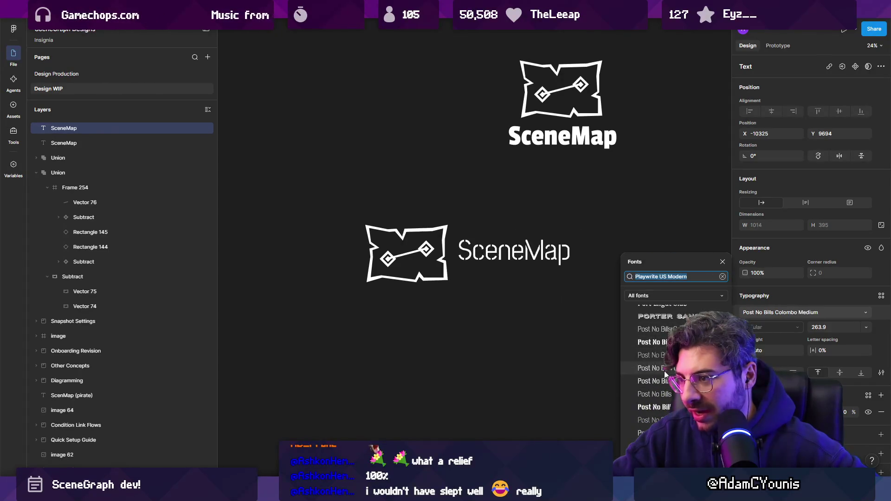
scroll(670, 383, down, 2)
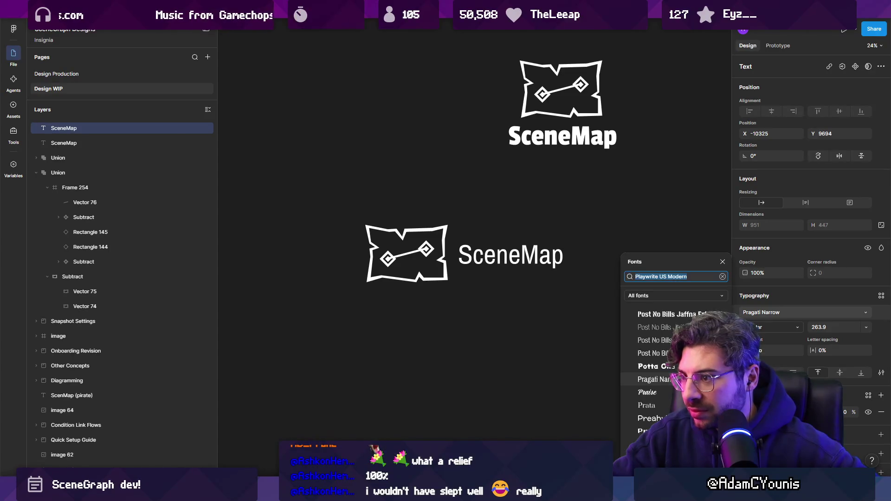
click(654, 379)
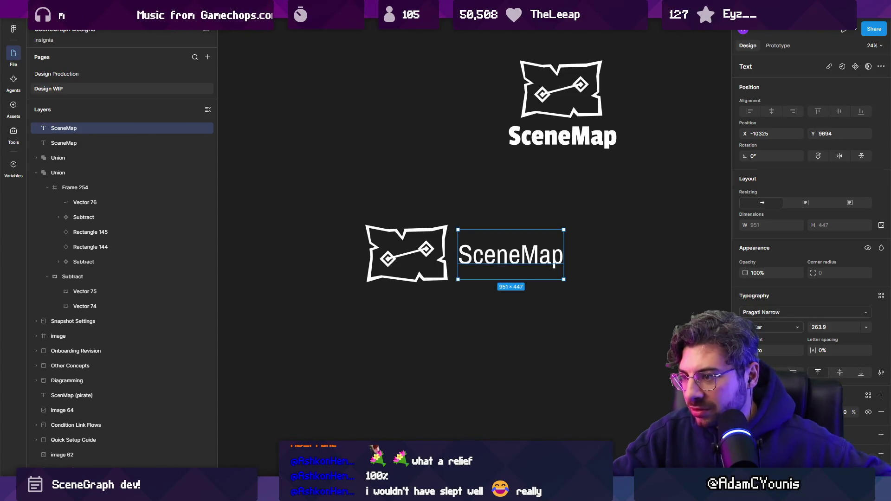
Duplicate the horizontal logo lockup and select the copy's wordmark text.
click(418, 312)
scroll(409, 302, down, 3)
mouse_move(406, 294)
mouse_down()
mouse_move(500, 235)
mouse_move(479, 296)
mouse_move(480, 286)
mouse_up()
ctrl+scroll(464, 297, up, 3)
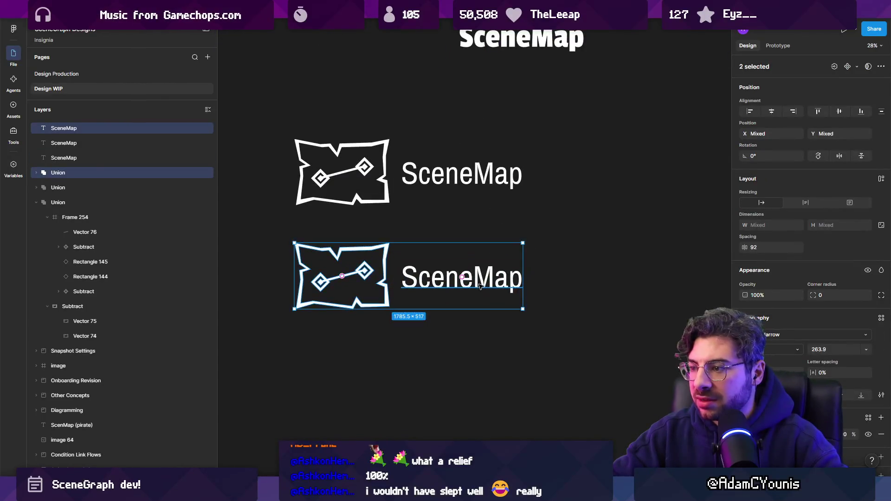
click(462, 277)
Preview fonts from Princess Sofia to Rakkas, then set the copied wordmark to Ramabhadra.
click(789, 313)
key(Down)
key(Down)
key(Down)
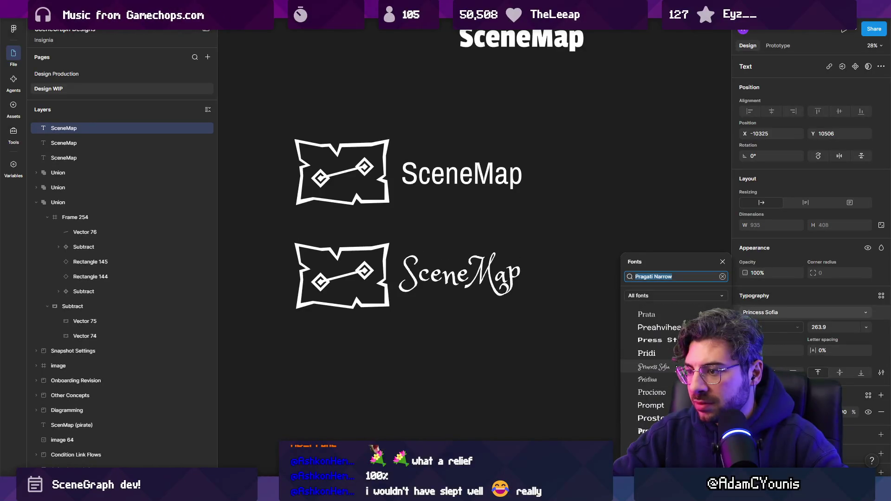
key(Down)
key(Down)
key(Down)
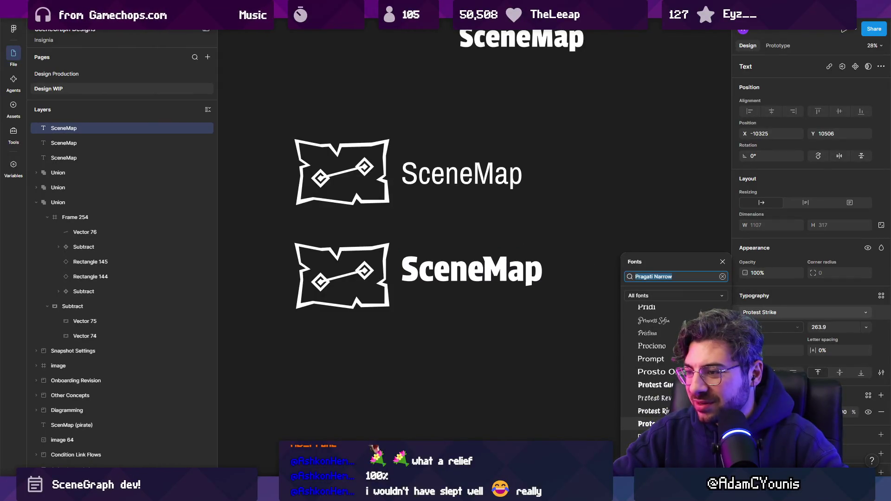
scroll(675, 365, down, 2)
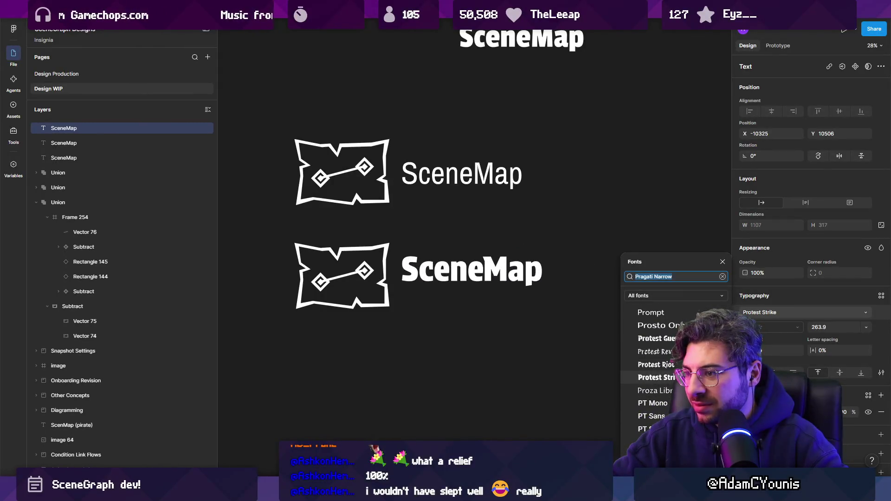
key(Down)
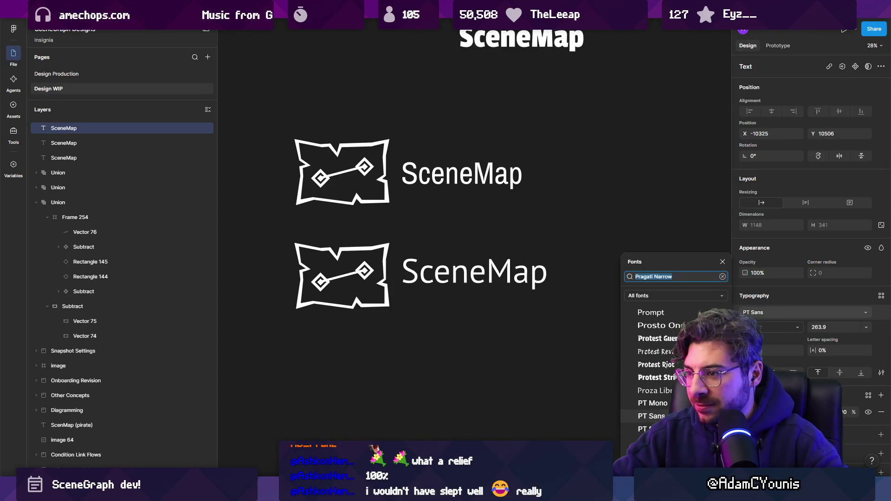
key(Down)
key(Down)
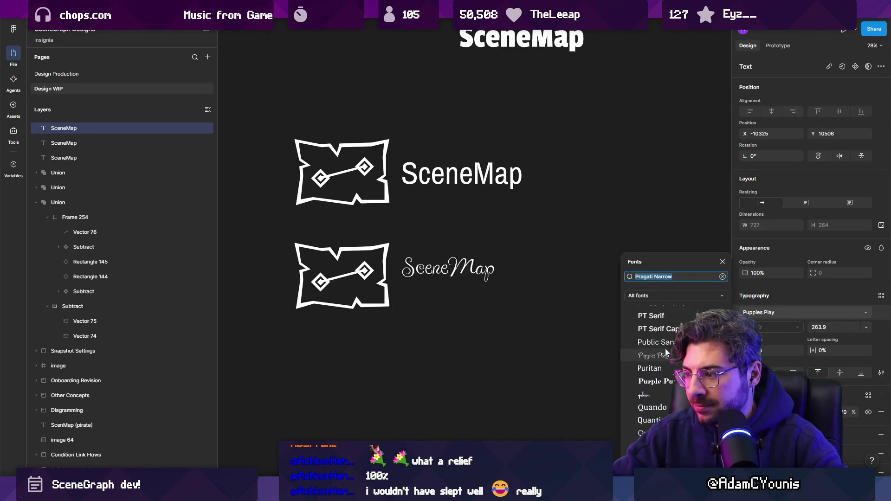
key(Down)
key(Down)
key(Down)
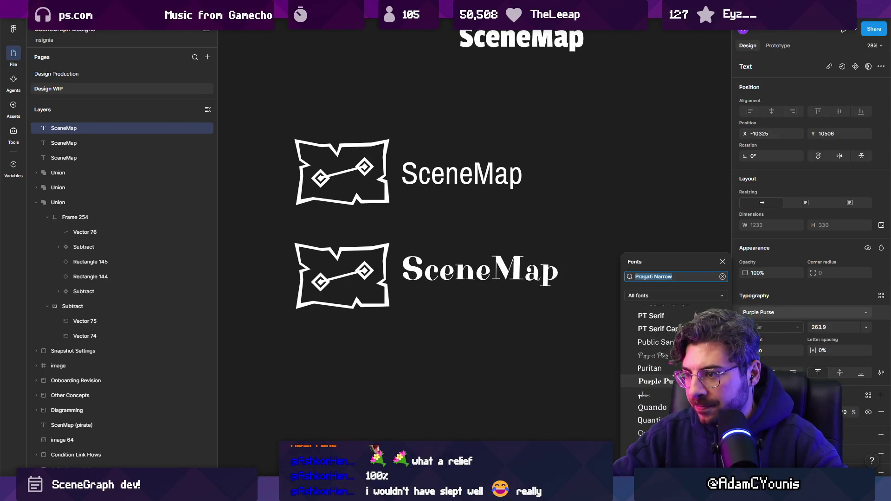
key(Down)
key(Down)
key(Down)
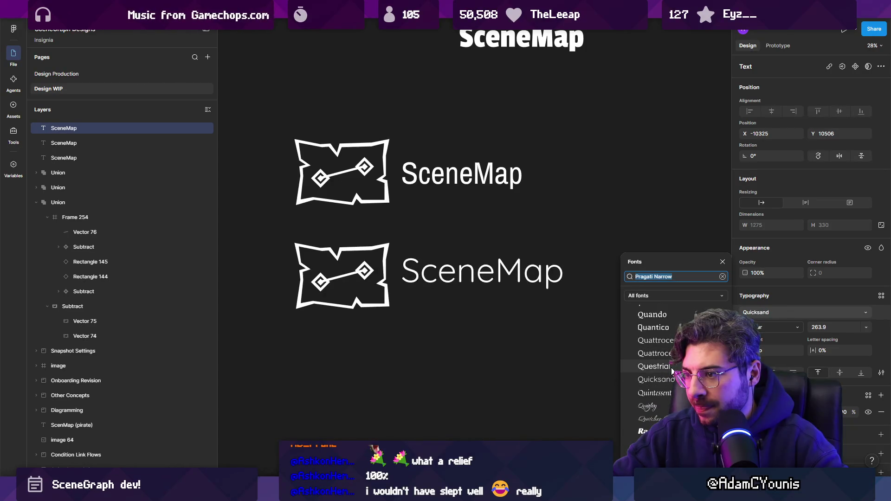
key(Down)
key(Down)
key(Down)
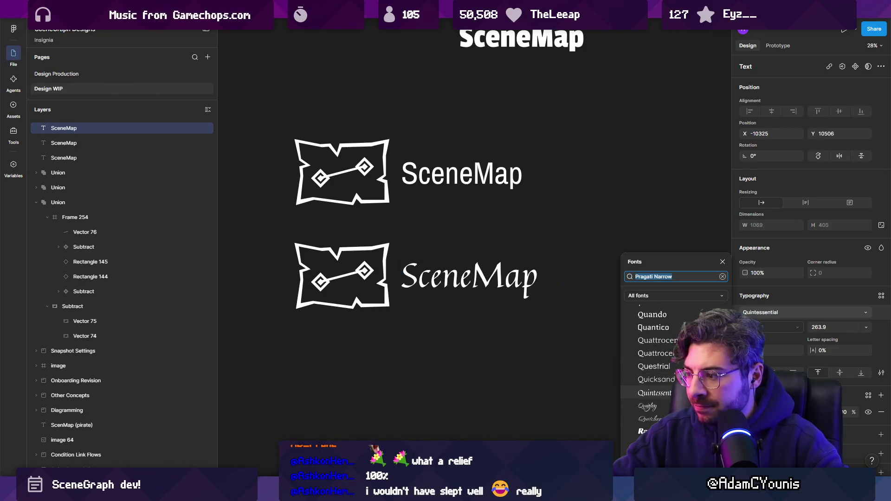
key(Up)
key(Up)
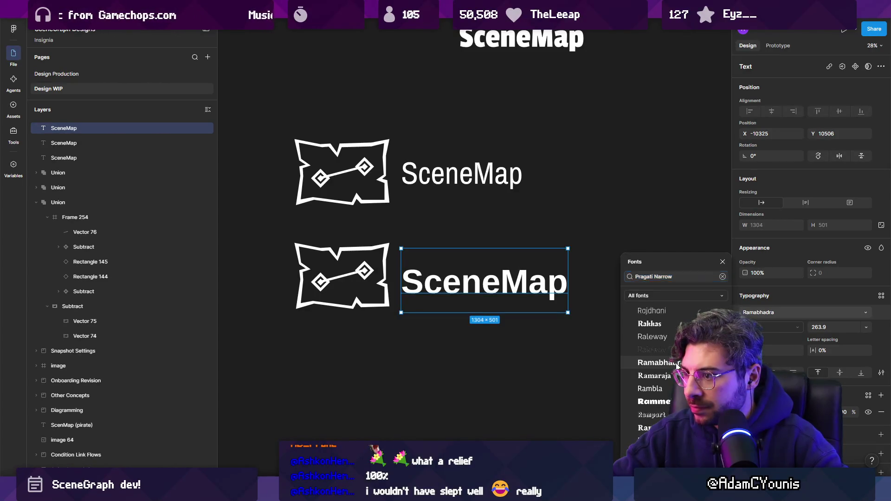
click(677, 366)
Duplicate the Ramabhadra lockup into a new row below.
drag(356, 358, 548, 260)
scroll(514, 201, down, 3)
drag(514, 201, 522, 302)
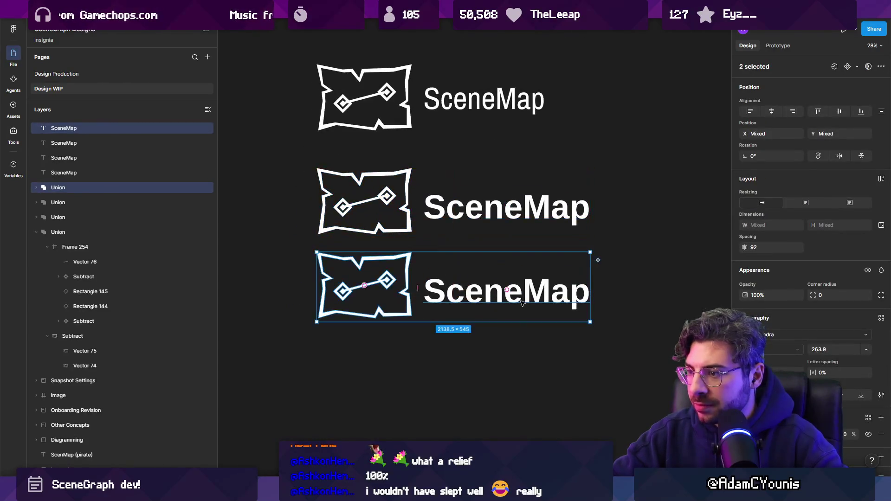
Set the third lockup's wordmark to Rethink Sans with all fonts shown, then clear the selection.
click(522, 303)
click(806, 312)
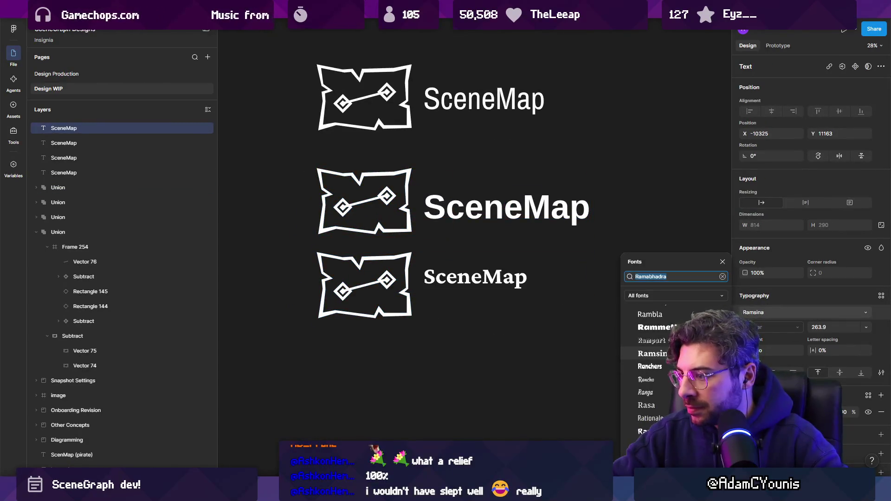
click(686, 296)
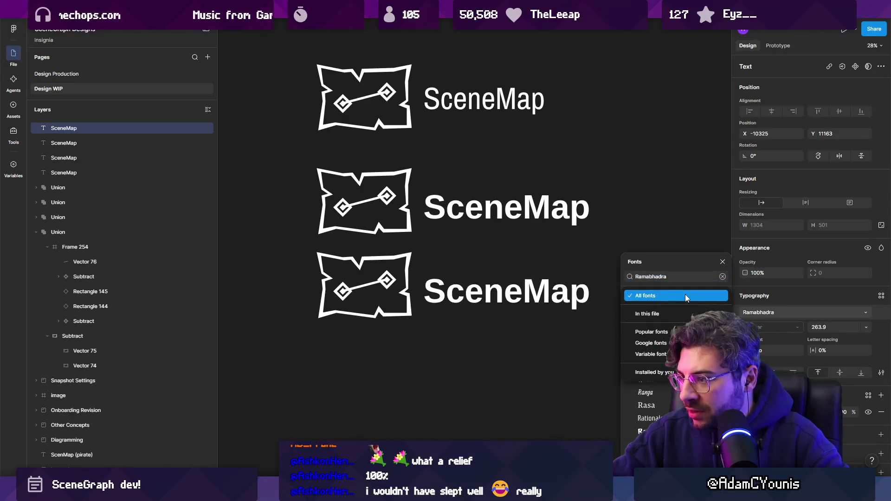
click(669, 404)
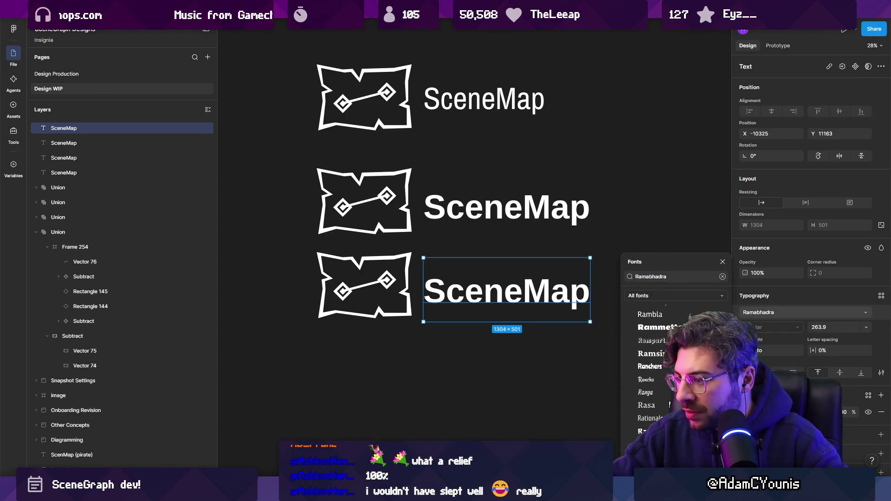
scroll(666, 385, down, 4)
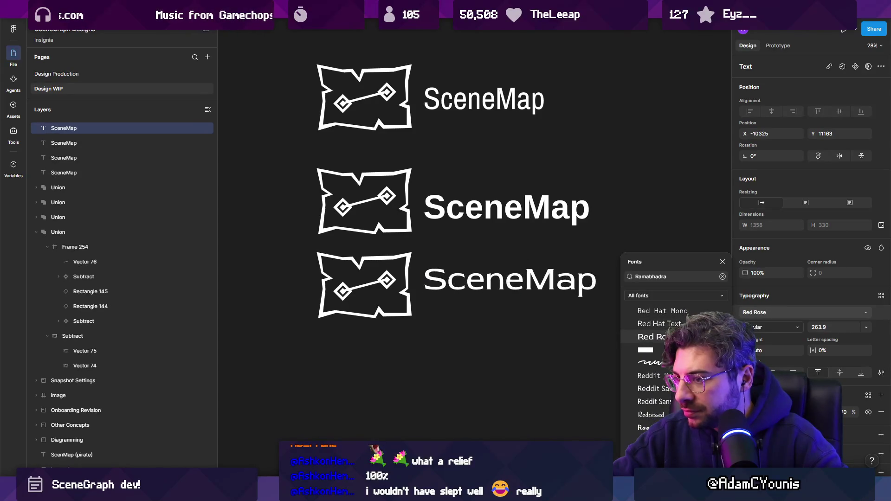
scroll(659, 353, down, 3)
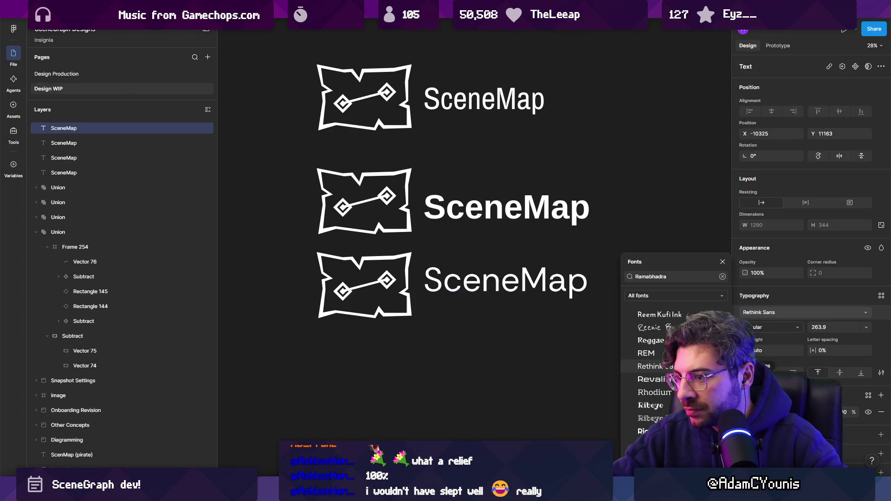
click(650, 366)
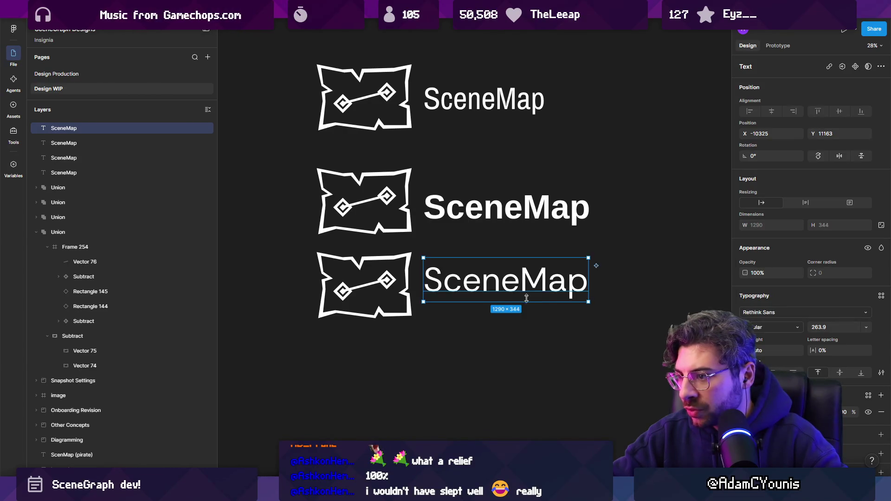
scroll(502, 291, down, 3)
click(488, 325)
scroll(489, 325, down, 5)
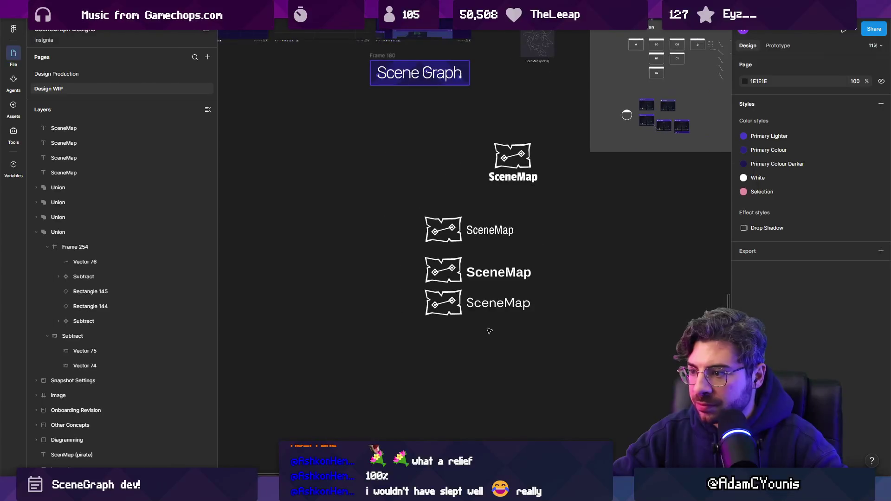
Duplicate the lockup into a fourth row and select its SceneMap text.
scroll(489, 331, up, 5)
mouse_move(439, 325)
mouse_down()
mouse_move(493, 288)
mouse_move(478, 348)
mouse_up()
click(478, 347)
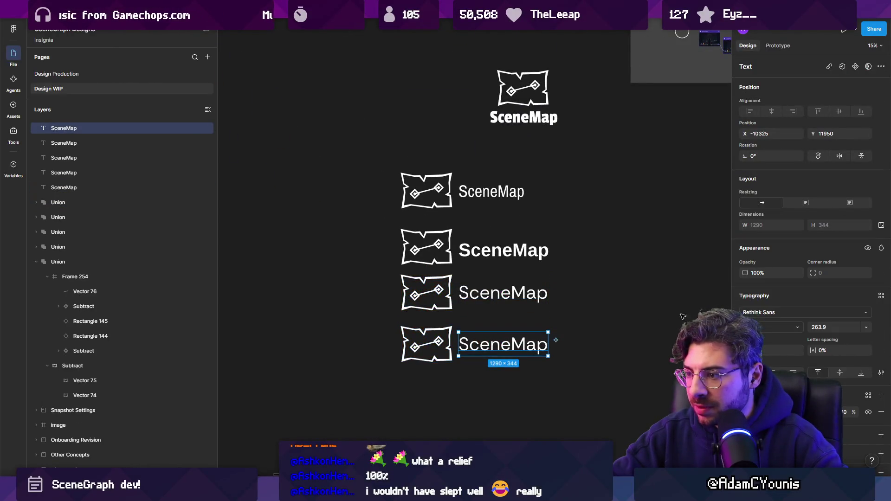
Scroll through the font list and apply SF Pro Rounded to the new wordmark.
click(763, 314)
scroll(665, 360, down, 5)
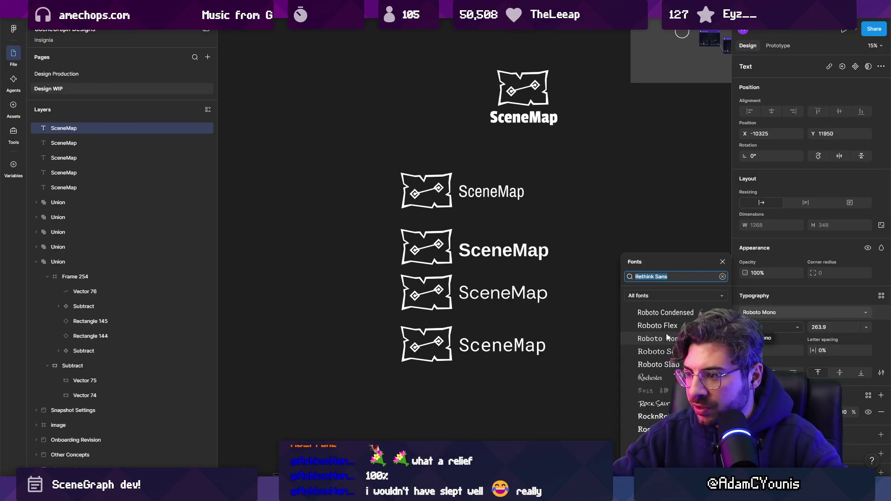
scroll(666, 337, down, 5)
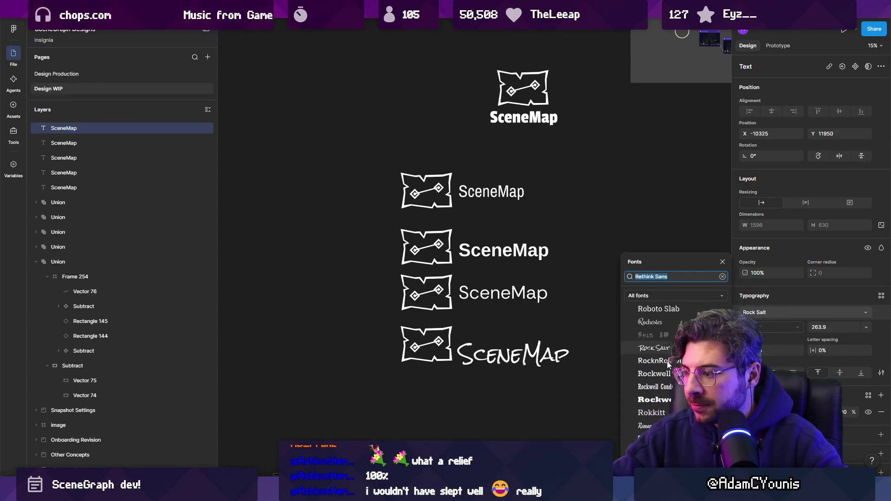
scroll(655, 341, down, 6)
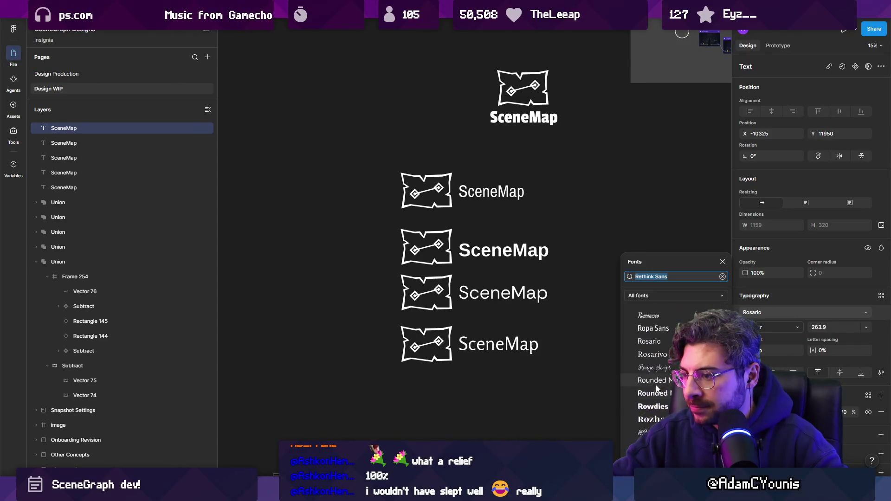
scroll(655, 335, up, 2)
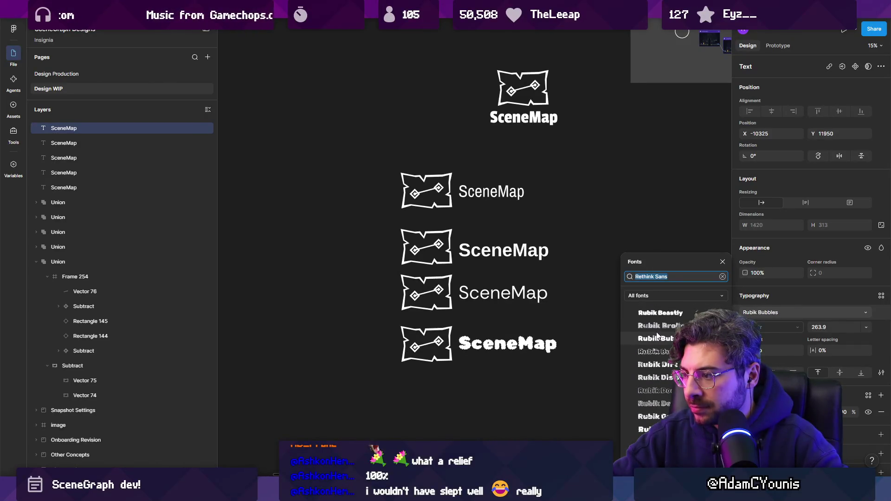
scroll(655, 363, down, 5)
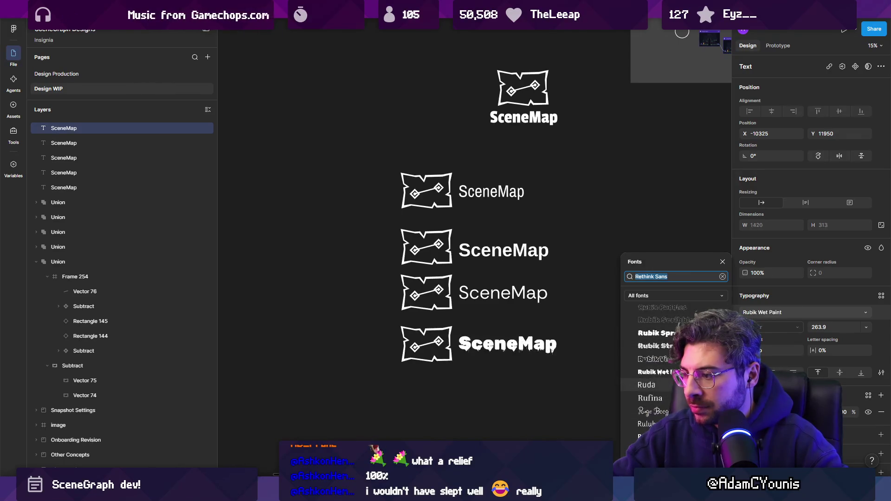
scroll(664, 341, down, 5)
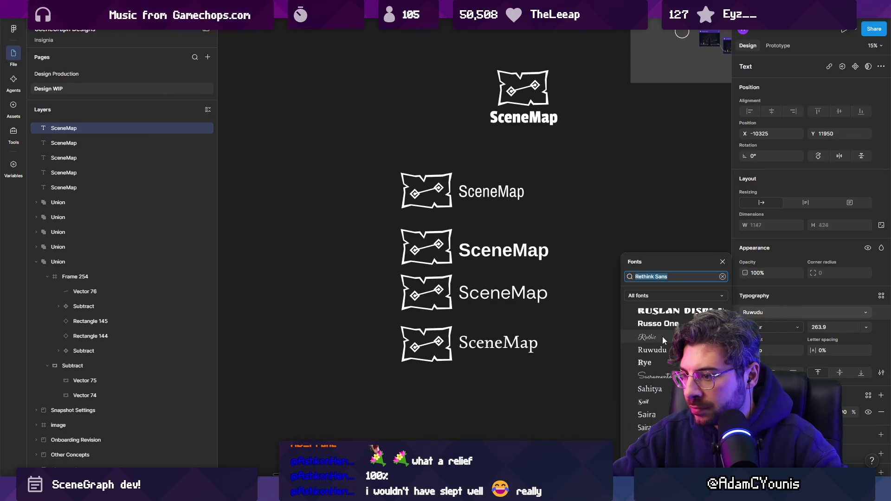
scroll(659, 362, down, 4)
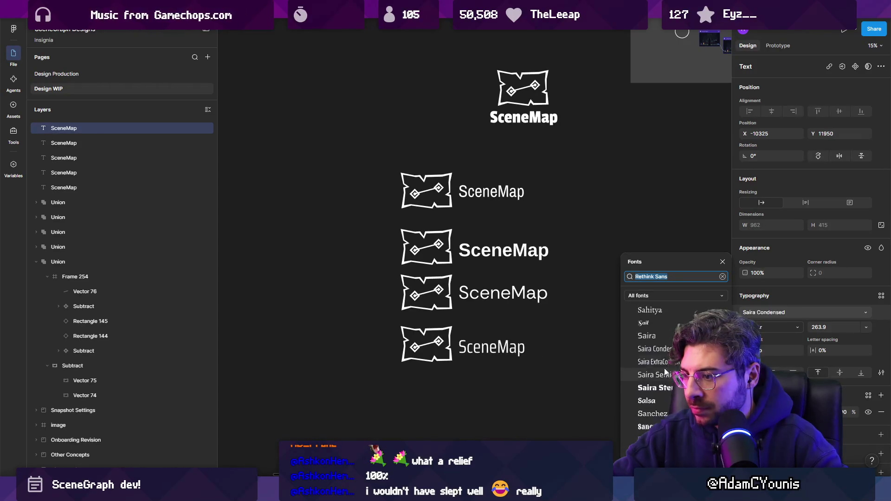
scroll(667, 358, down, 4)
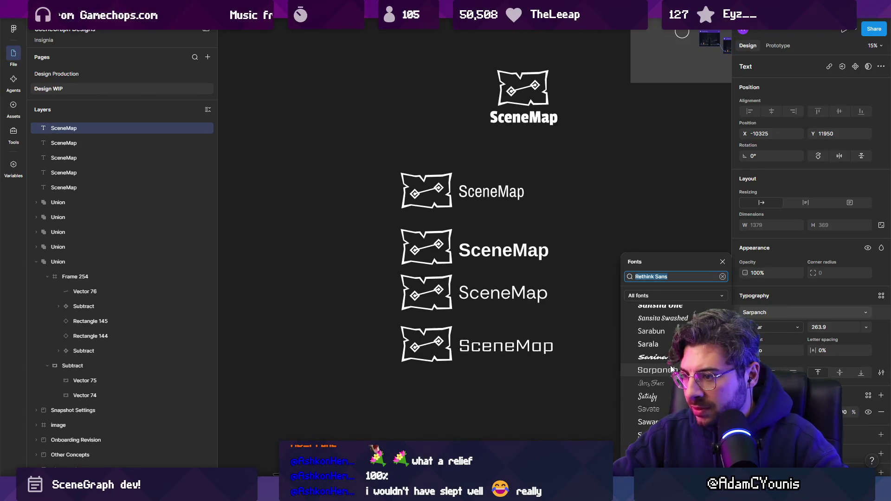
scroll(671, 369, down, 3)
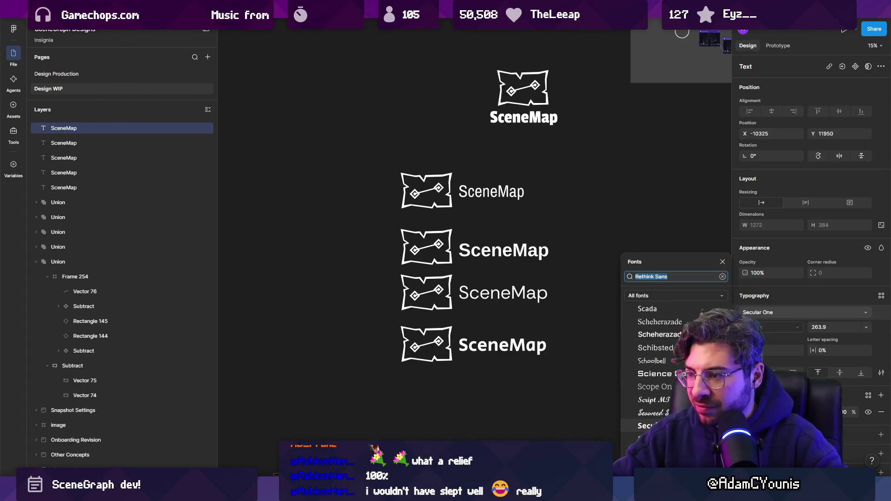
scroll(654, 366, down, 2)
scroll(650, 413, down, 4)
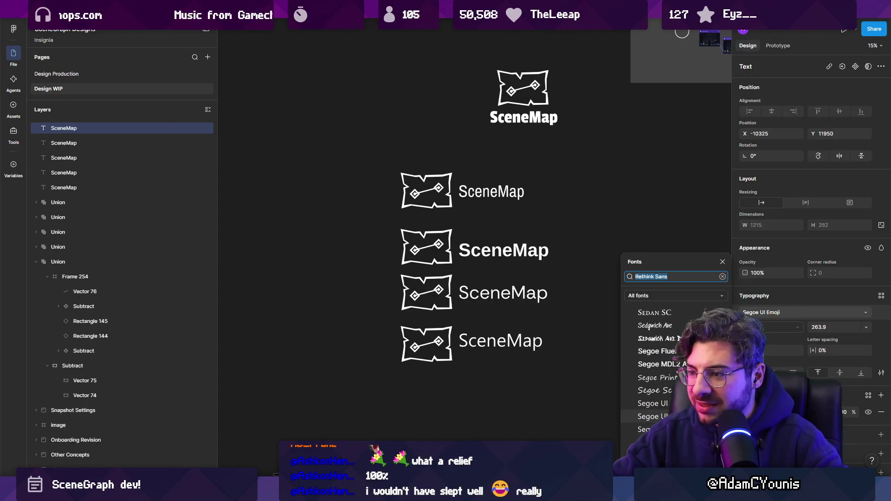
scroll(665, 377, down, 4)
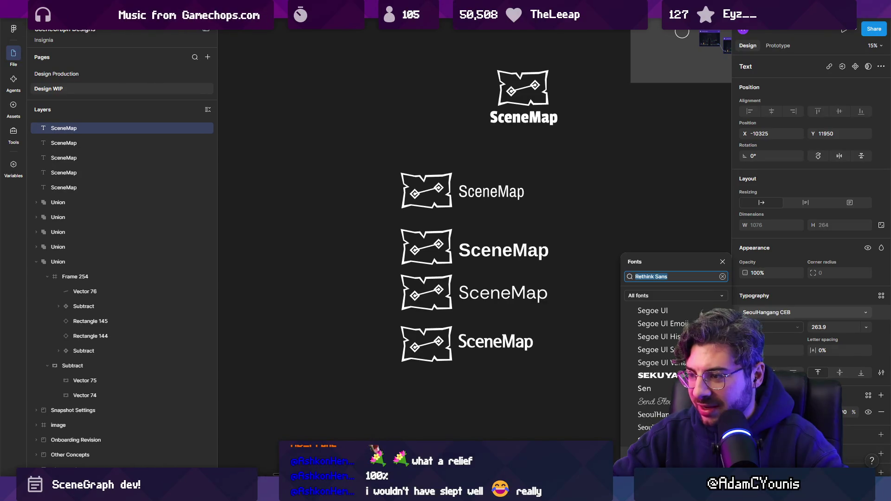
scroll(673, 413, down, 2)
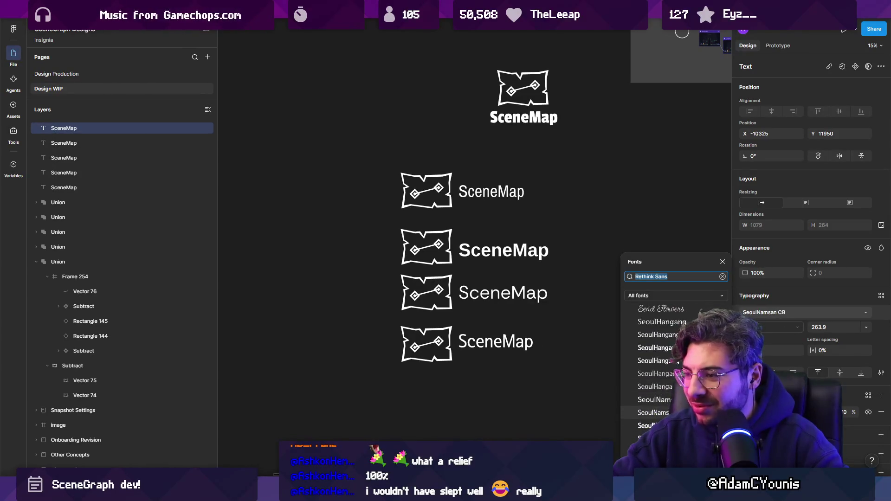
scroll(673, 394, down, 4)
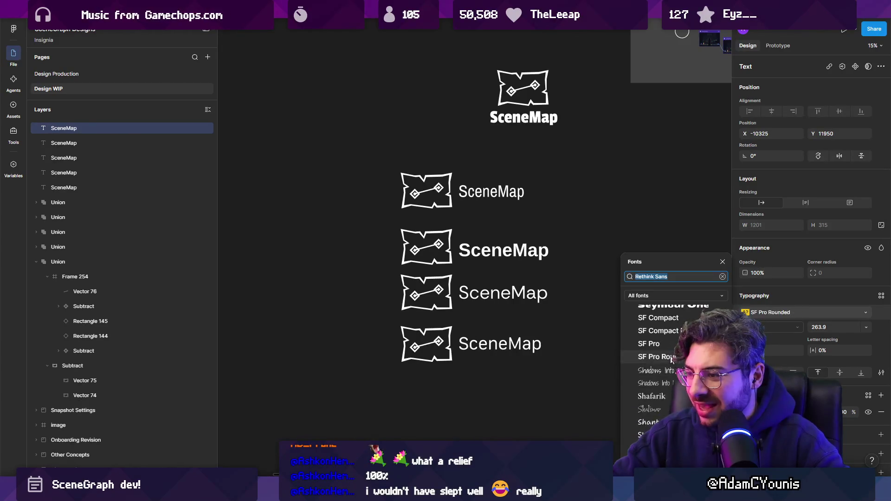
scroll(672, 360, down, 2)
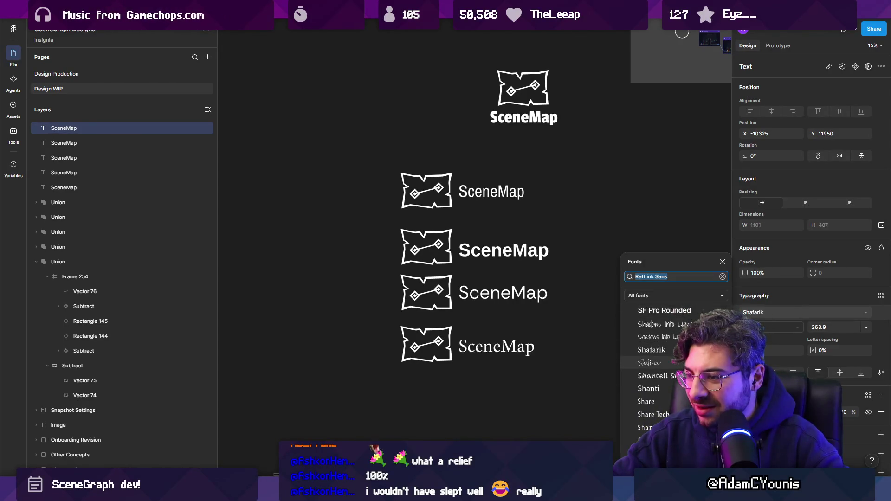
click(689, 314)
click(689, 314)
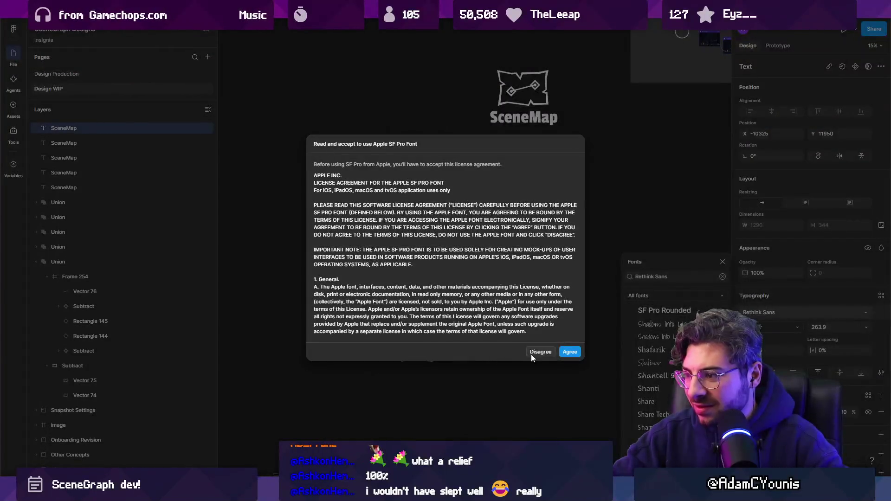
Agree to the SF Pro licence so the fourth wordmark uses SF Pro Rounded.
click(567, 352)
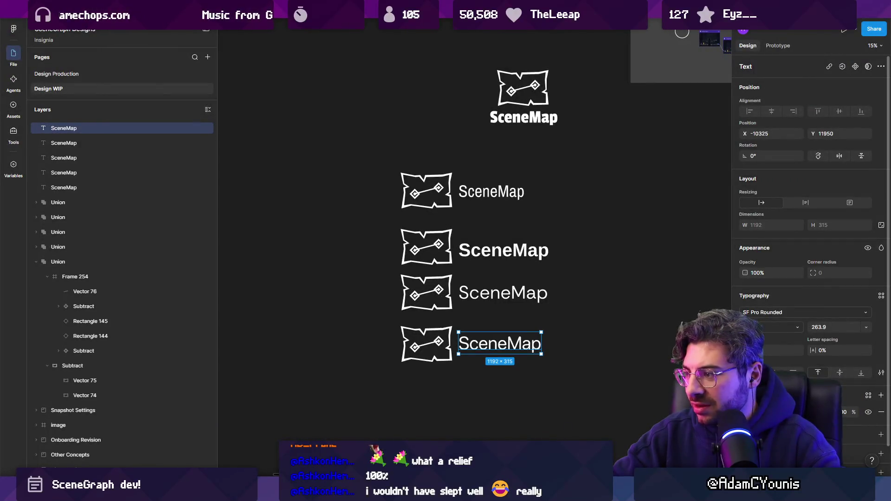
click(758, 312)
click(555, 388)
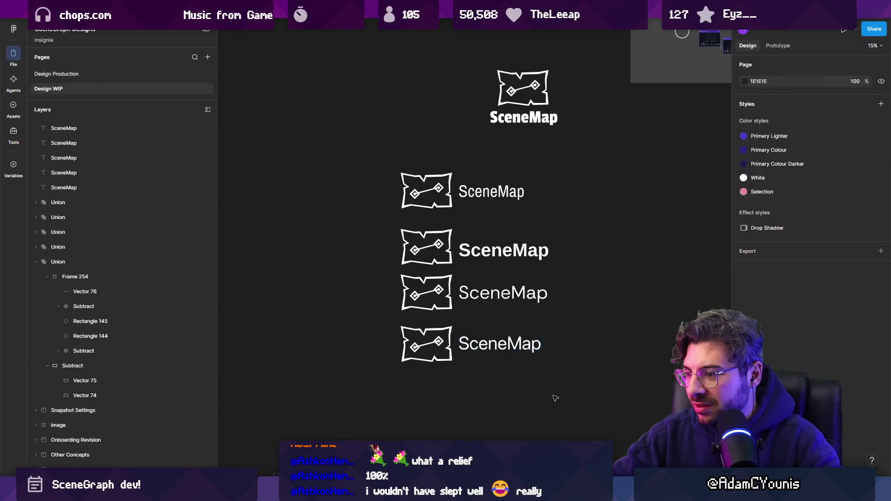
Duplicate the bottom wordmark and map icon into a fifth lockup below.
click(534, 353)
shift+click(401, 334)
drag(400, 334, 400, 378)
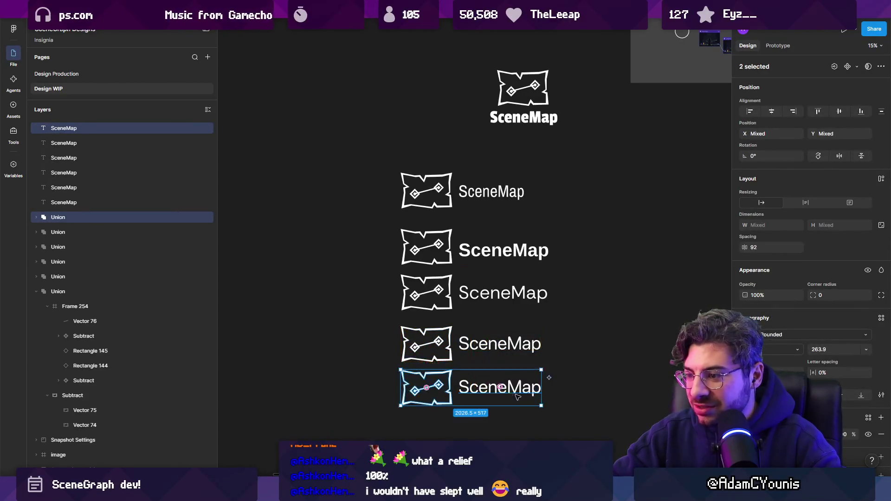
scroll(465, 348, down, 2)
Set the fifth lockup's wordmark to the condensed Six Caps font.
click(520, 297)
click(757, 312)
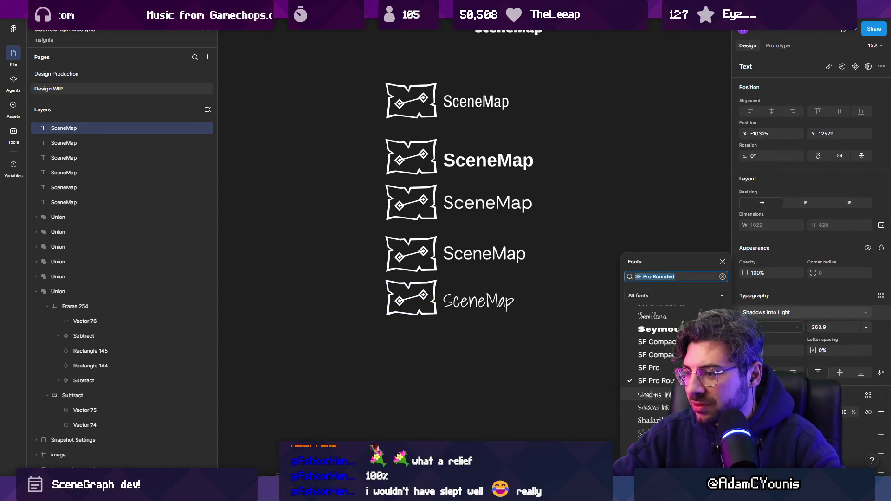
scroll(676, 375, down, 3)
scroll(676, 375, down, 2)
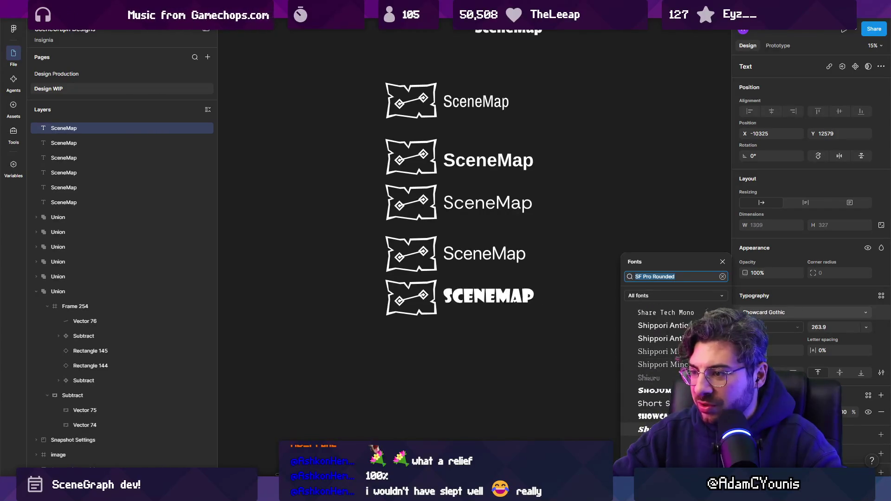
scroll(676, 375, down, 4)
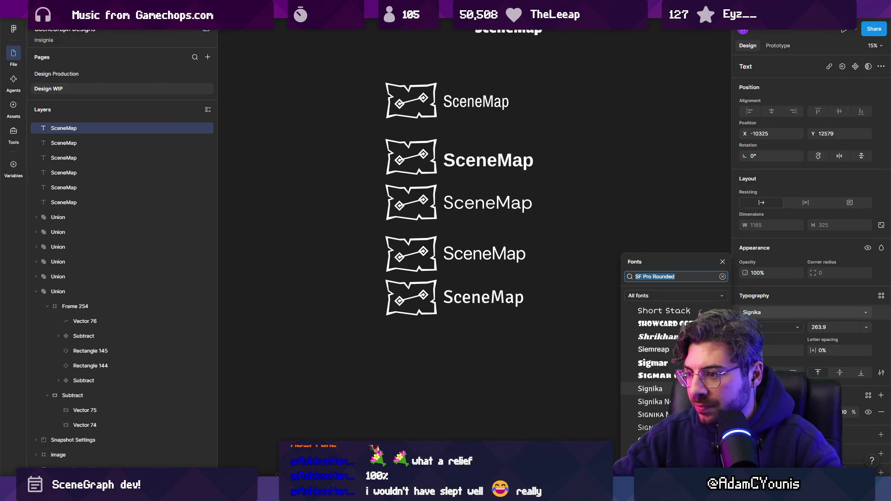
scroll(669, 340, down, 3)
scroll(662, 331, down, 5)
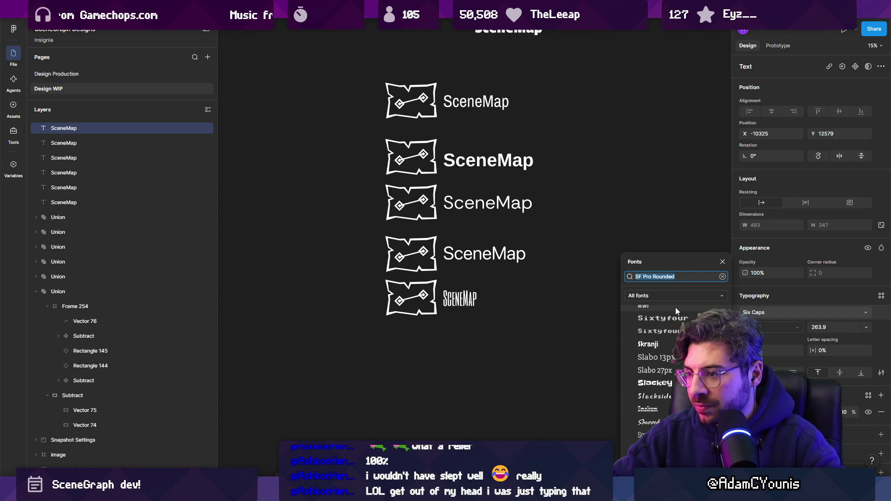
scroll(676, 307, up, 2)
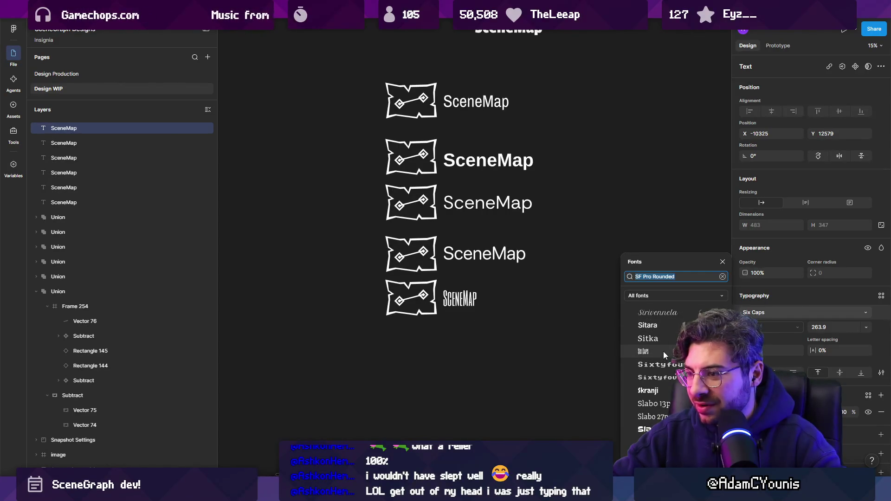
click(663, 352)
Scale the Six Caps wordmark up to the icon, trying 1% spacing and a stretch, then undo.
key(k)
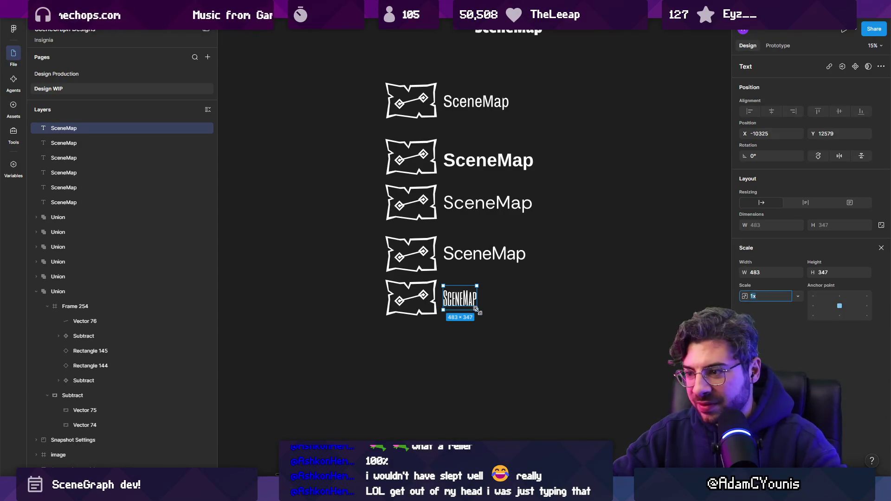
mouse_move(477, 309)
mouse_down()
mouse_move(516, 313)
mouse_move(491, 301)
mouse_up()
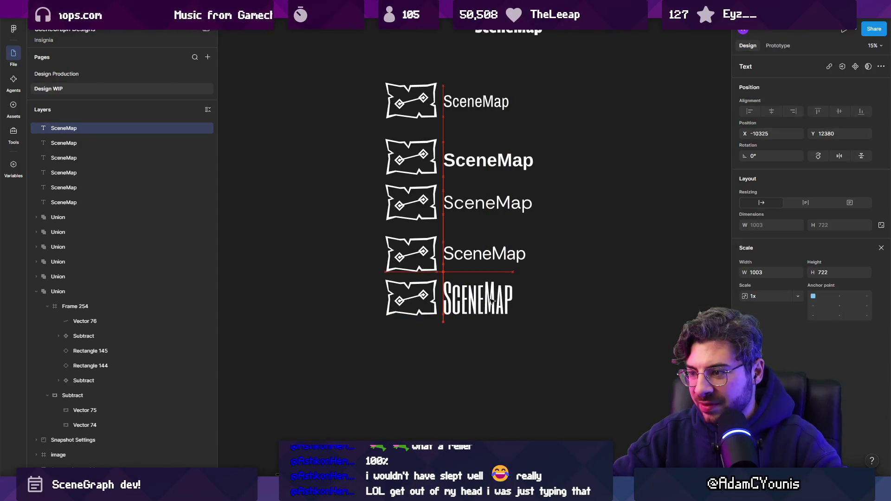
key(v)
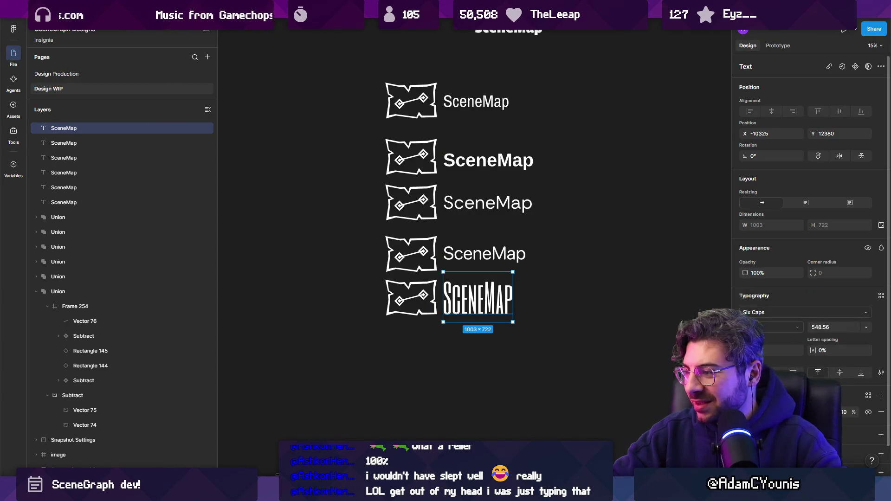
mouse_move(814, 351)
mouse_down()
mouse_move(821, 351)
mouse_move(808, 352)
mouse_up()
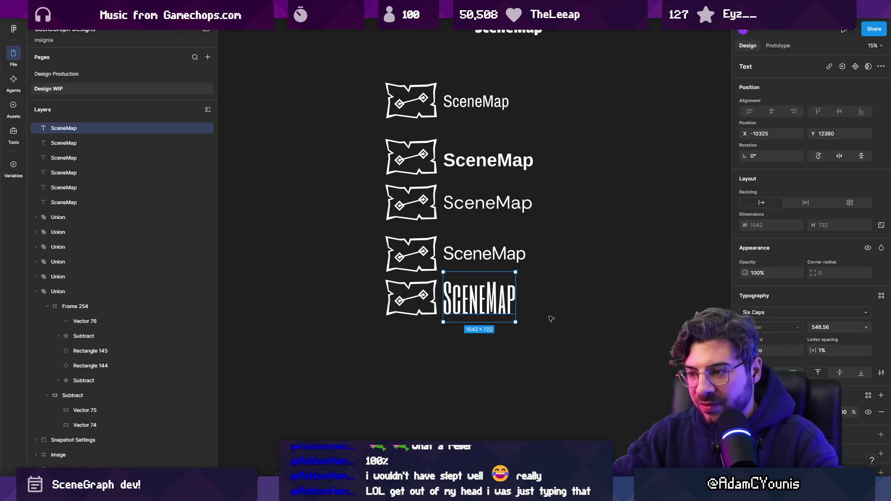
key(ctrl+shift+o)
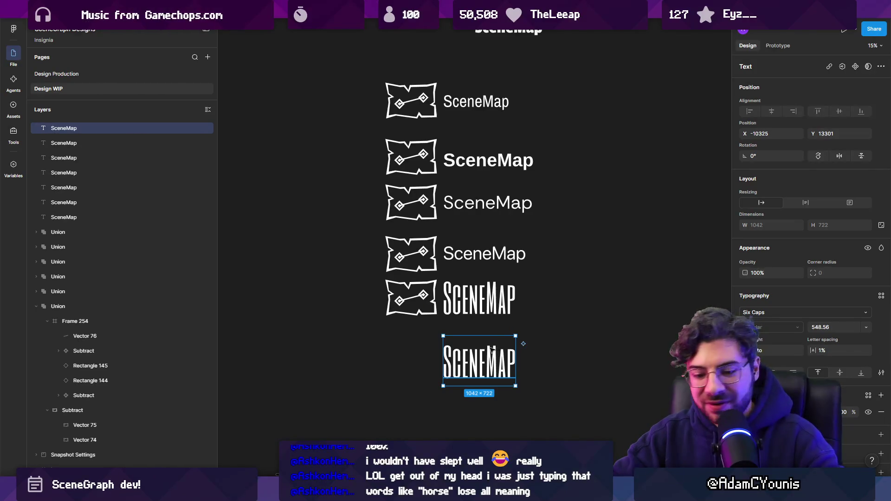
drag(516, 353, 565, 353)
scroll(559, 324, down, 5)
scroll(553, 308, up, 6)
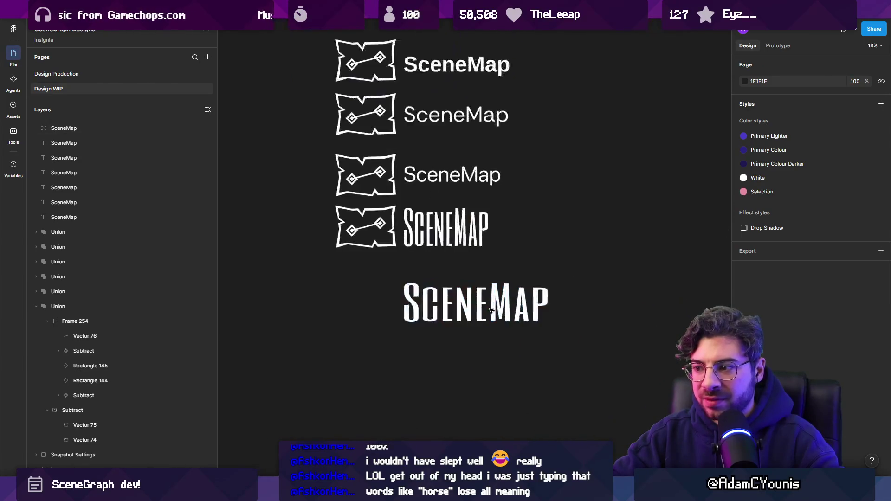
key(ctrl+z)
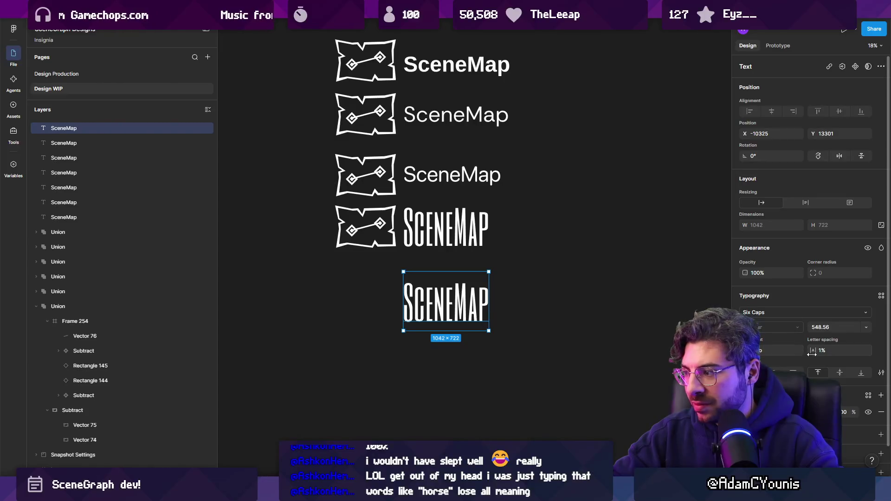
Tighten letter spacing to -2%, flatten the wordmark to vectors and stretch it much wider.
drag(811, 355, 798, 355)
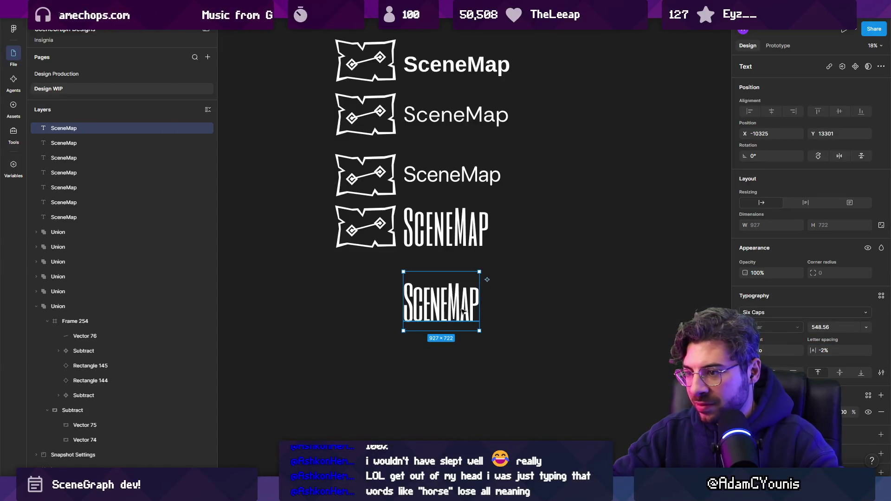
key(ctrl+e)
drag(480, 303, 541, 303)
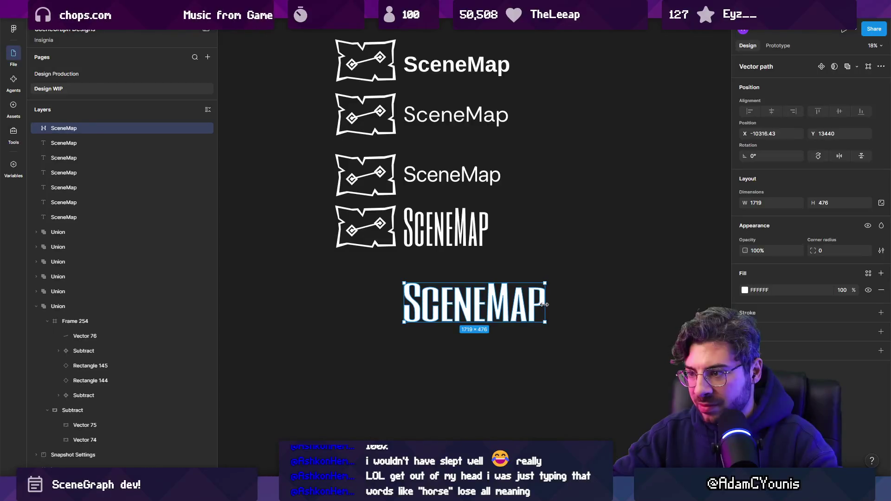
key(Escape)
scroll(514, 307, down, 5)
scroll(485, 308, up, 4)
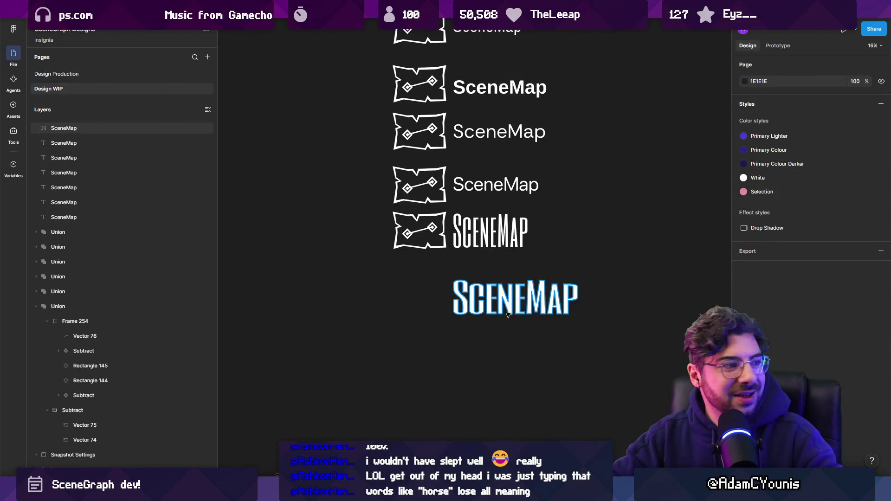
Move the wide SCENEMAP wordmark up and place a copied map icon to its left.
click(420, 250)
key(Escape)
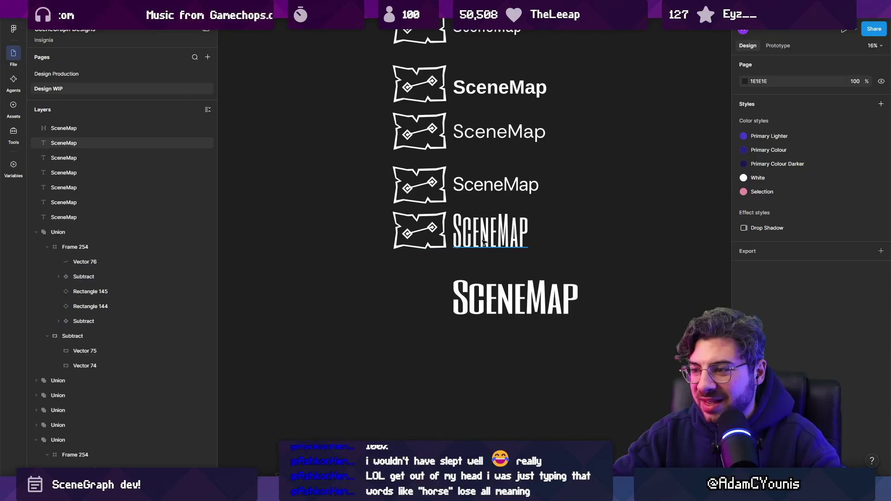
drag(493, 300, 493, 284)
key(Escape)
click(421, 231)
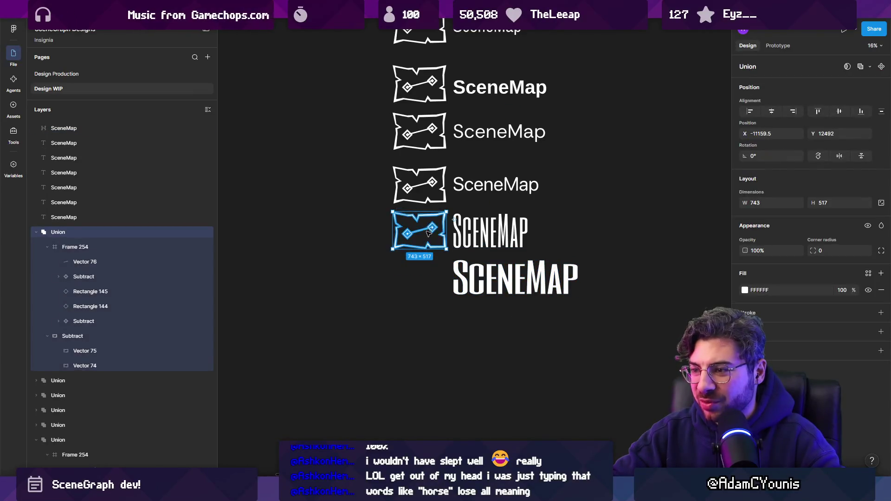
drag(420, 230, 426, 284)
key(Escape)
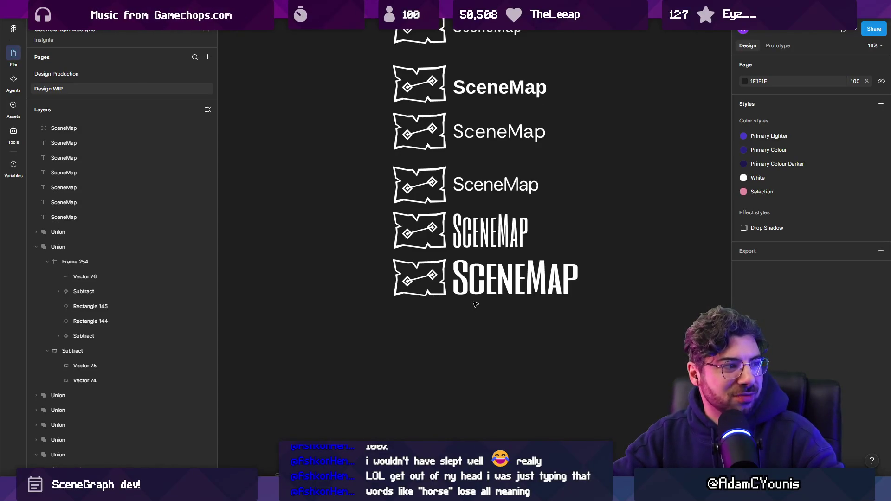
scroll(476, 304, down, 3)
scroll(454, 315, up, 2)
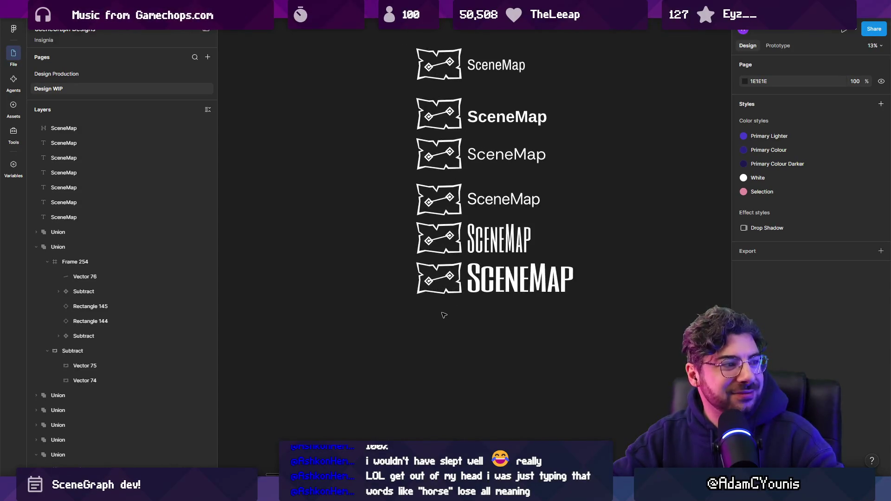
Copy the condensed lockup below and set its wordmark to Skranji.
mouse_move(398, 245)
mouse_down()
mouse_move(469, 233)
mouse_move(492, 278)
mouse_move(493, 328)
mouse_up()
click(494, 329)
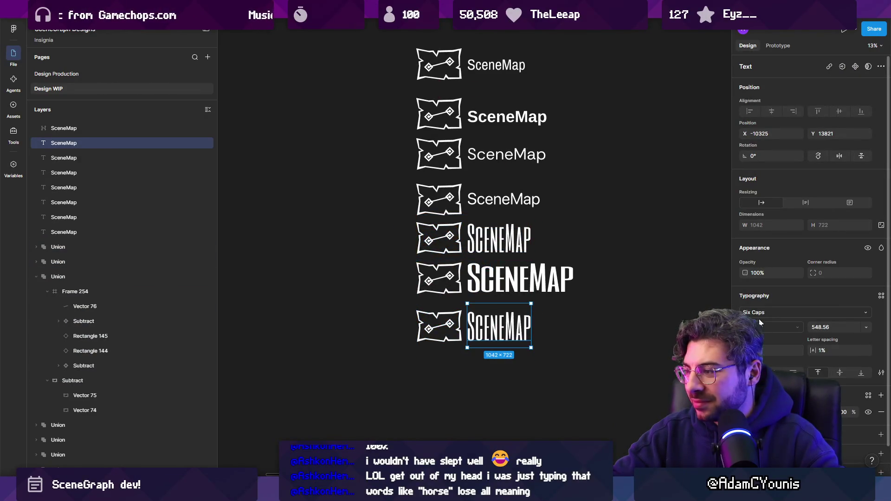
click(789, 313)
scroll(671, 370, down, 1)
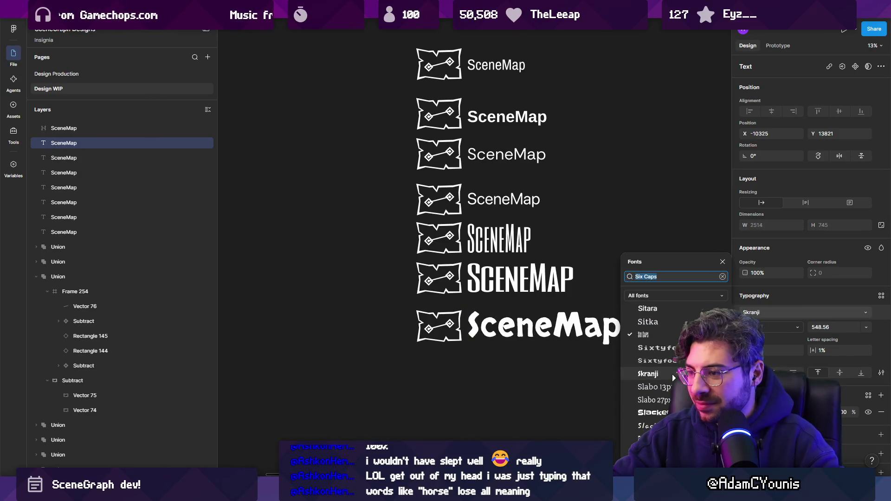
click(672, 375)
scroll(406, 291, down, 3)
scroll(406, 291, right, 3)
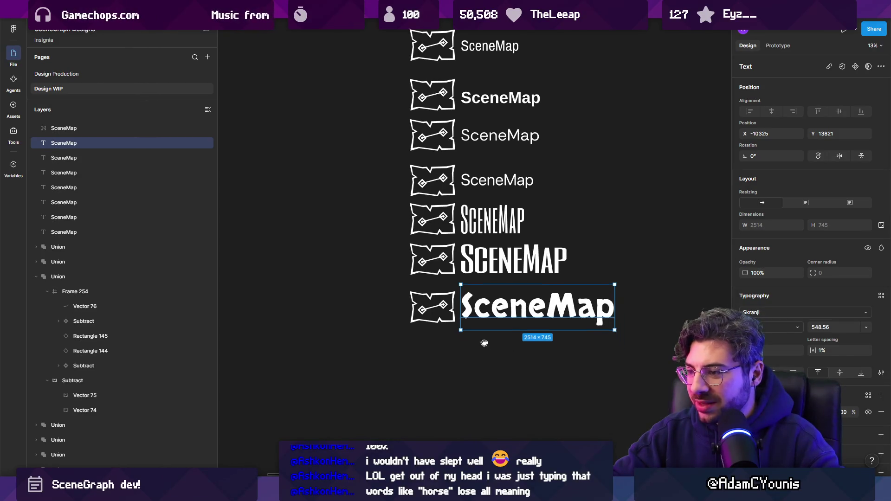
scroll(406, 291, down, 2)
Copy the Skranji lockup underneath and set the new wordmark to Squada One.
key(Escape)
drag(557, 274, 353, 219)
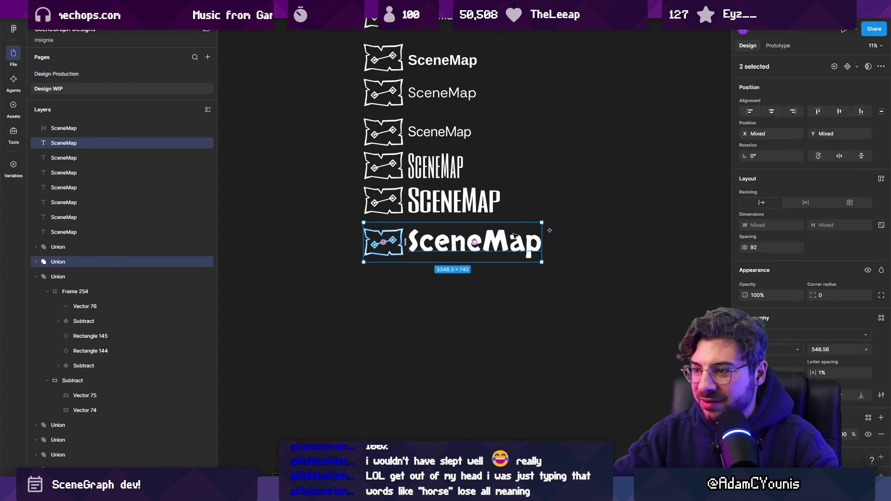
drag(492, 238, 492, 288)
click(491, 288)
click(827, 313)
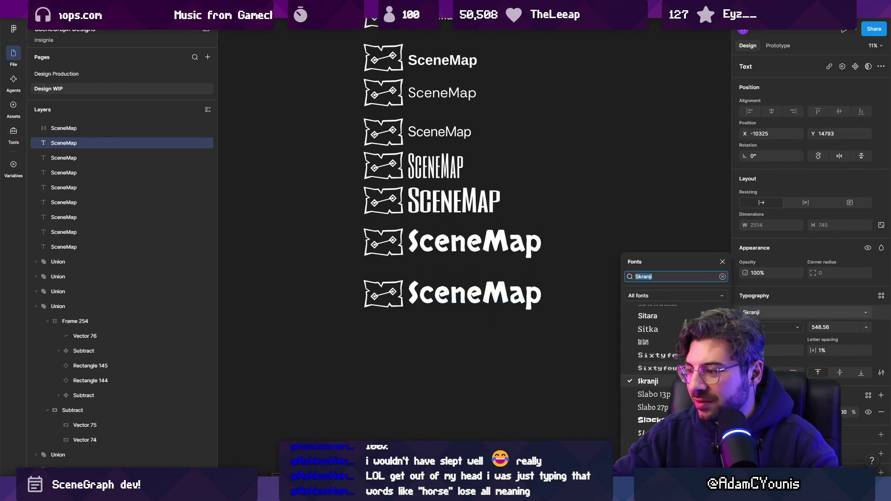
scroll(650, 371, down, 5)
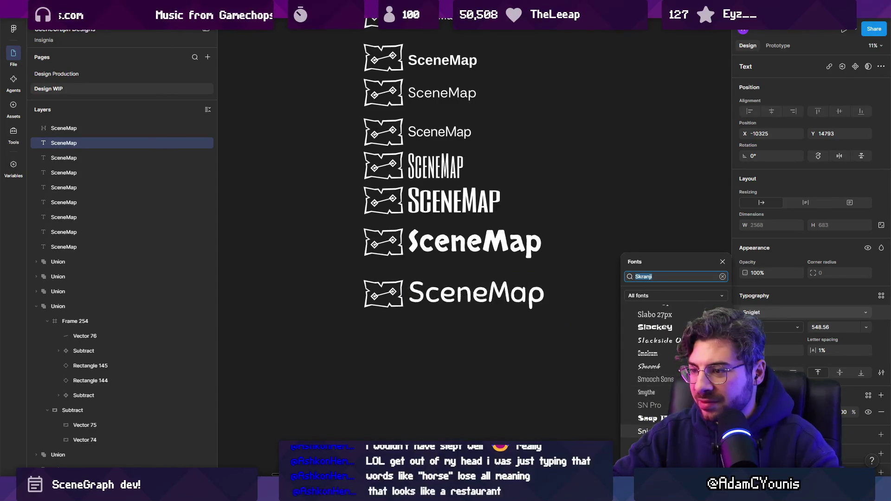
scroll(668, 328, down, 5)
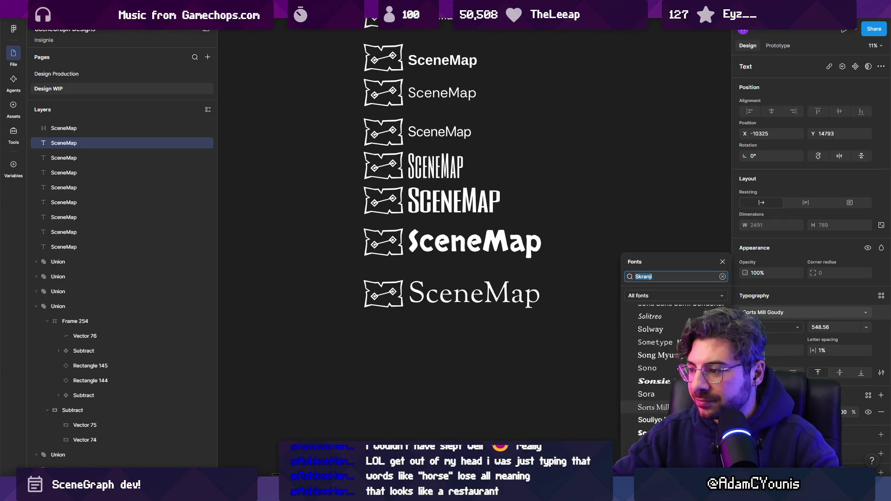
scroll(650, 418, down, 3)
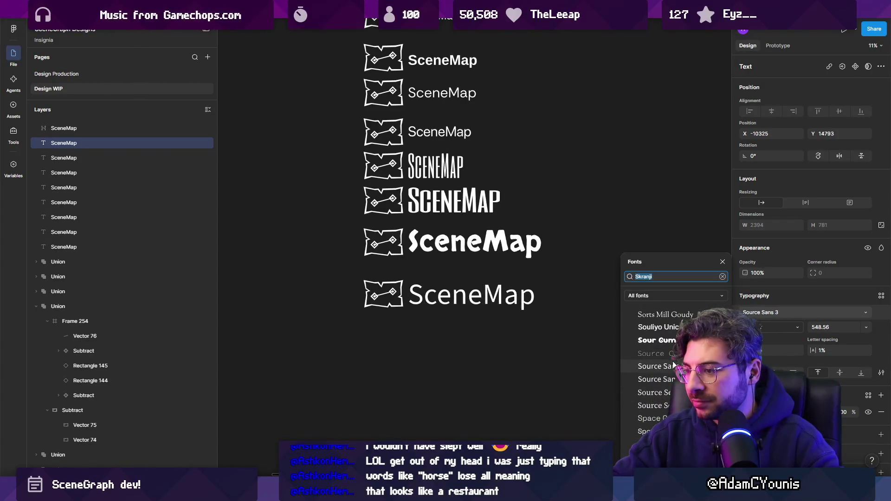
scroll(671, 338, down, 5)
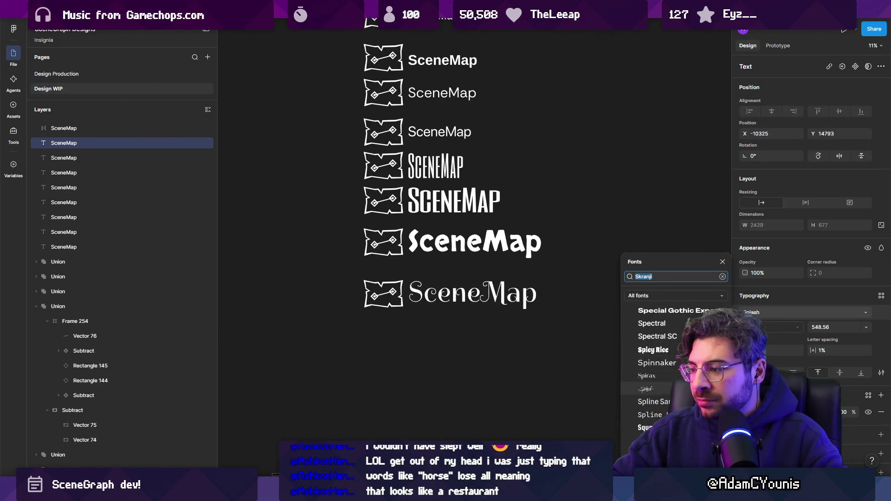
scroll(669, 369, down, 2)
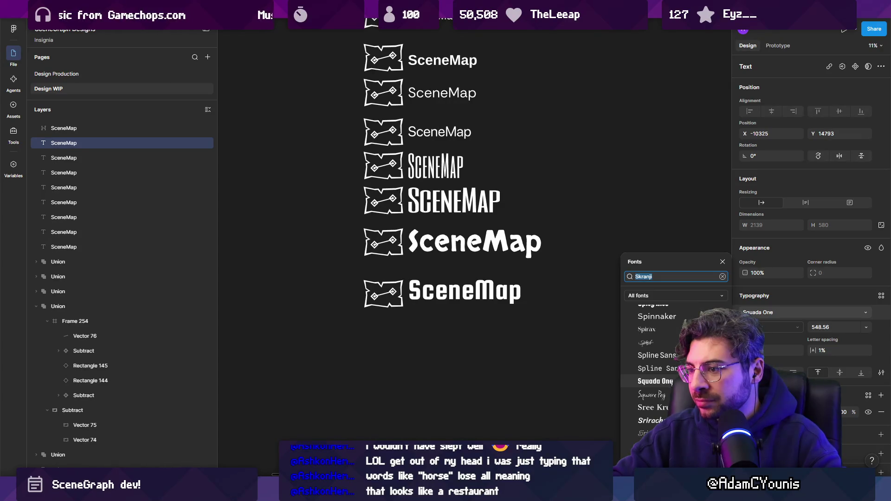
click(672, 382)
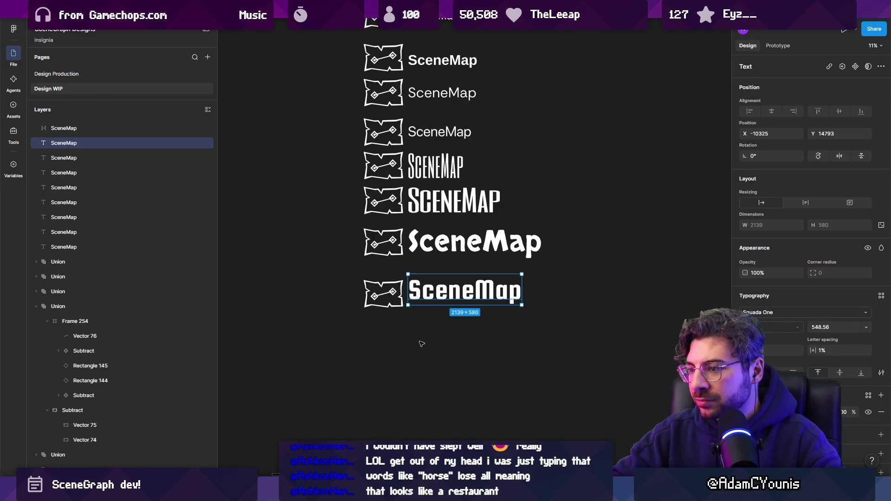
Duplicate the Squada One lockup below itself and select the copy's wordmark.
drag(528, 285, 334, 326)
drag(480, 294, 481, 335)
click(480, 334)
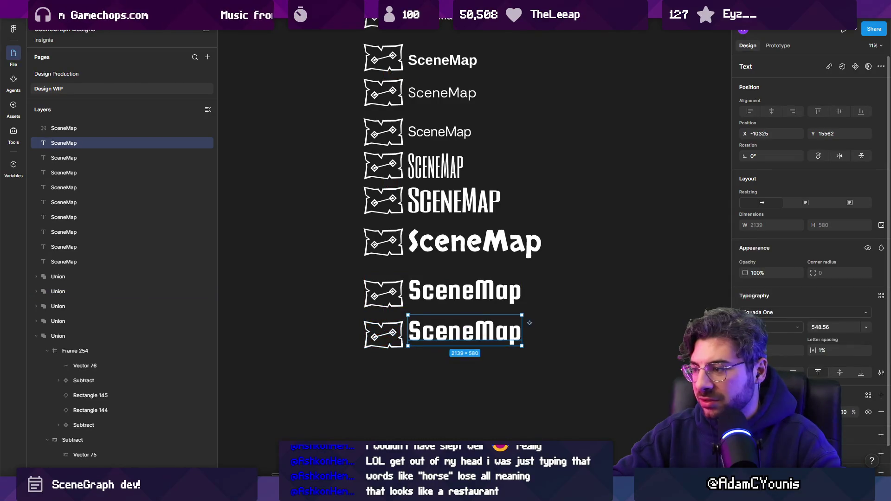
Change the copied wordmark's font to Teko.
click(813, 312)
scroll(650, 403, down, 2)
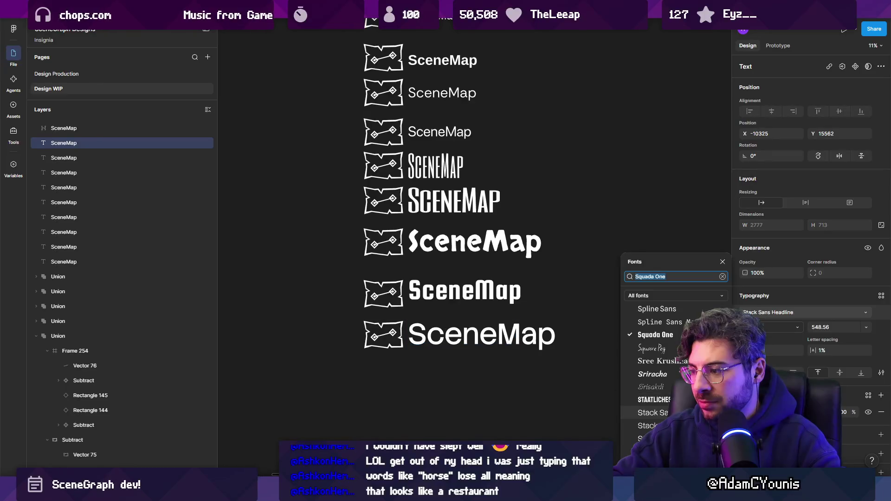
scroll(650, 414, down, 4)
scroll(658, 384, down, 6)
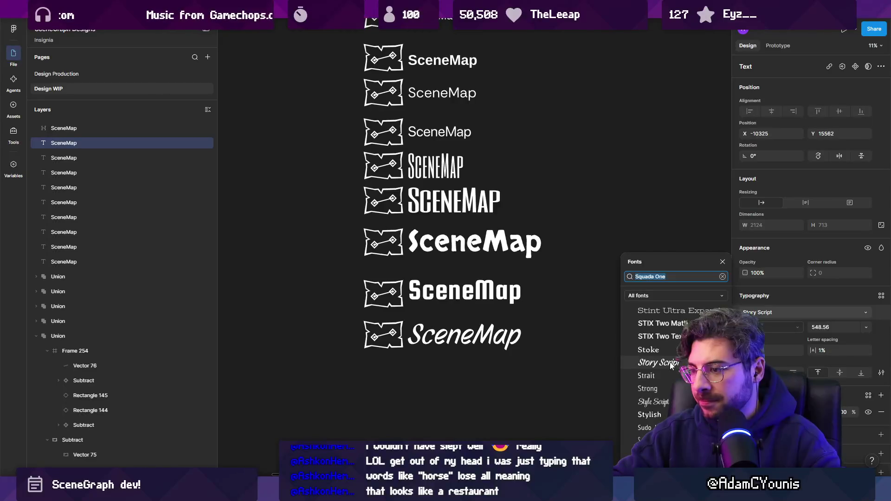
scroll(659, 434, down, 1)
scroll(669, 367, down, 6)
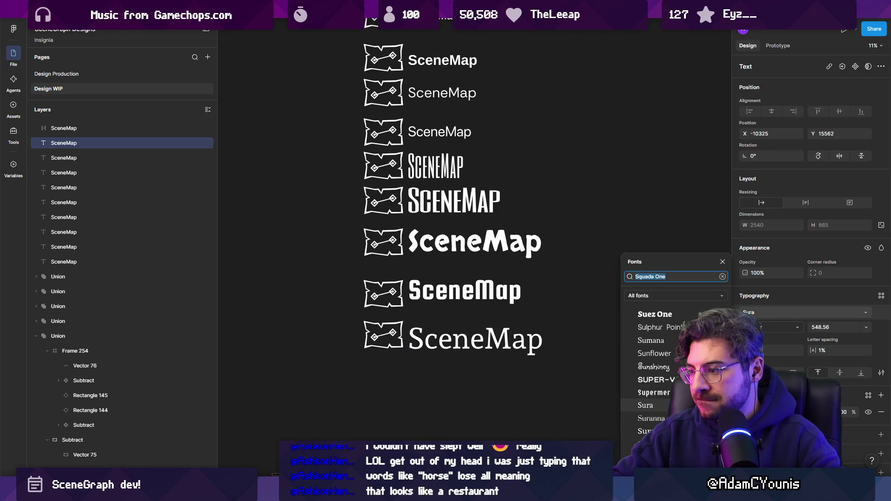
scroll(668, 394, down, 5)
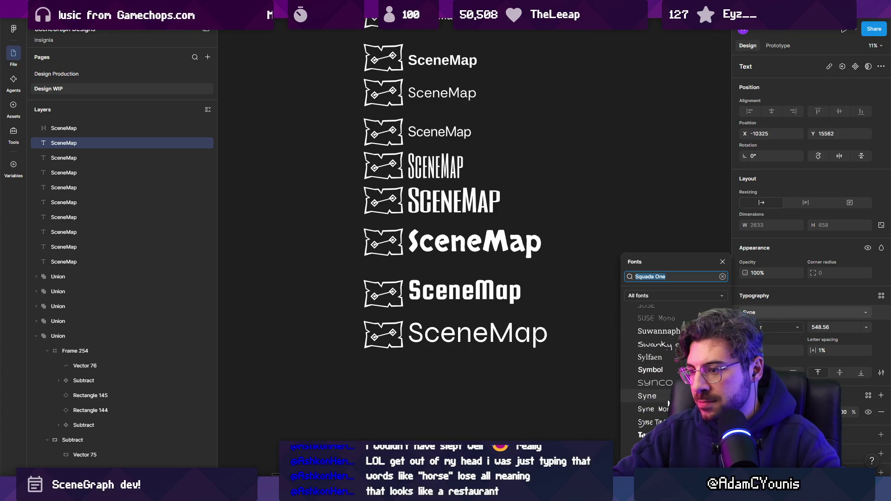
scroll(664, 367, down, 4)
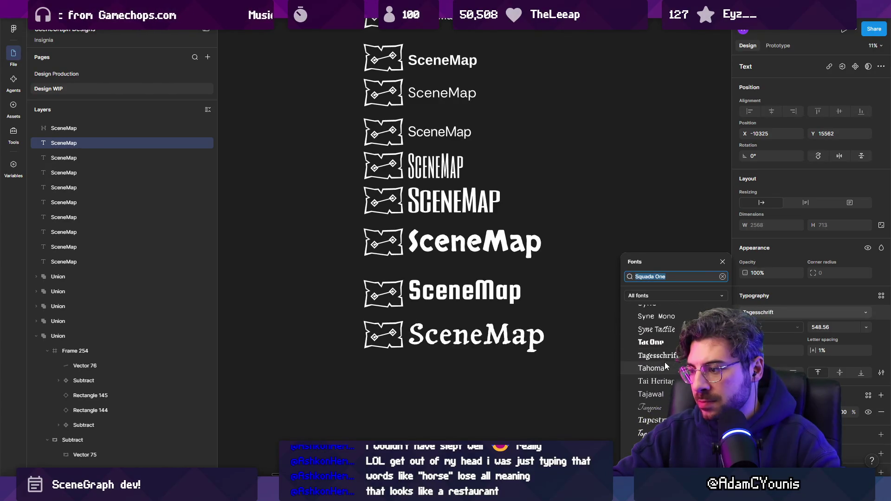
scroll(666, 367, down, 2)
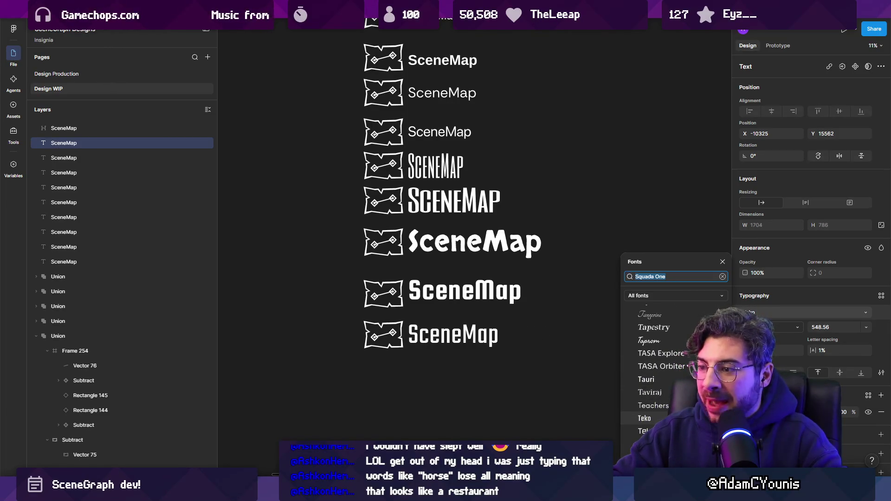
click(697, 418)
Select the Teko lockup's icon and text together.
scroll(511, 279, down, 3)
scroll(511, 279, left, 2)
drag(388, 309, 558, 256)
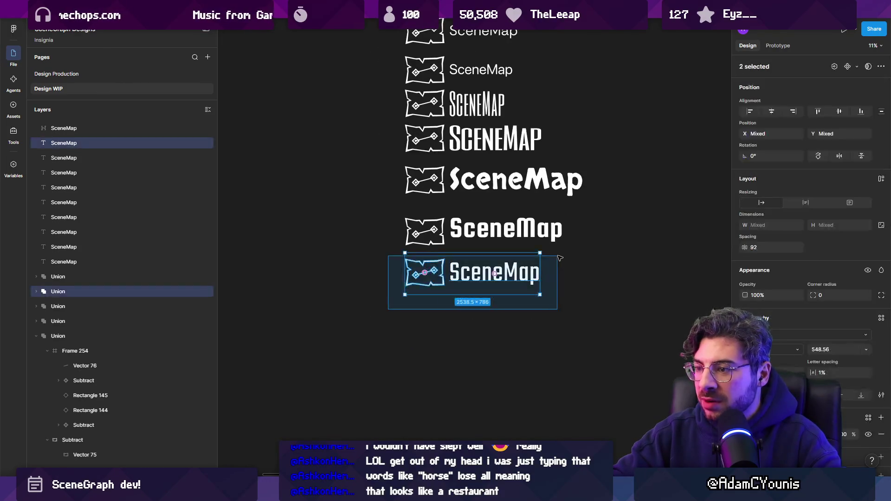
Copy the Teko lockup below and set the new wordmark in Tilt Warp.
drag(511, 279, 511, 318)
click(495, 312)
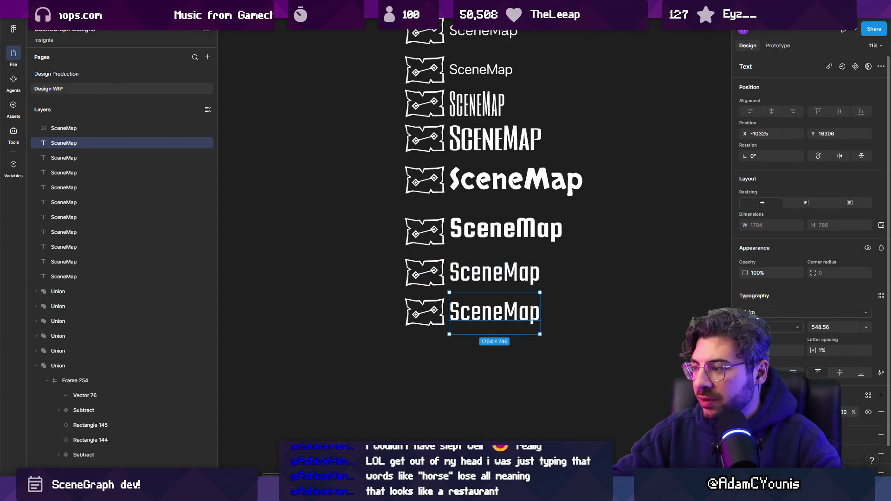
click(789, 313)
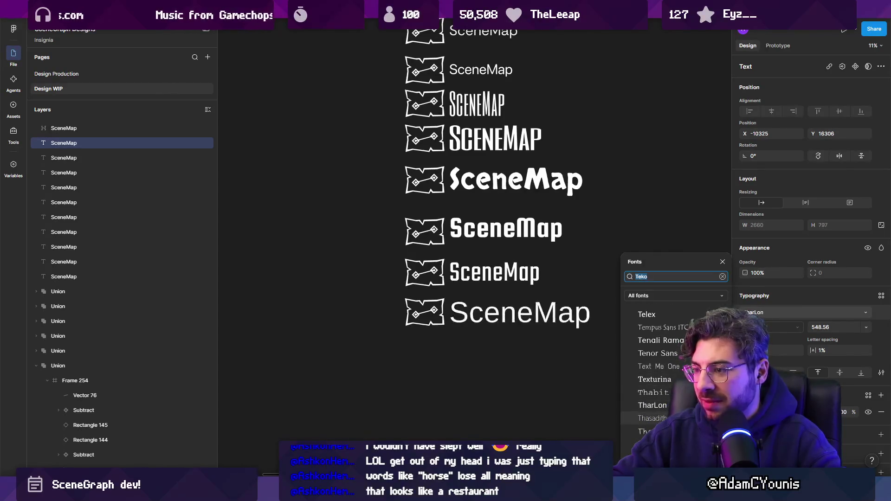
scroll(668, 362, down, 5)
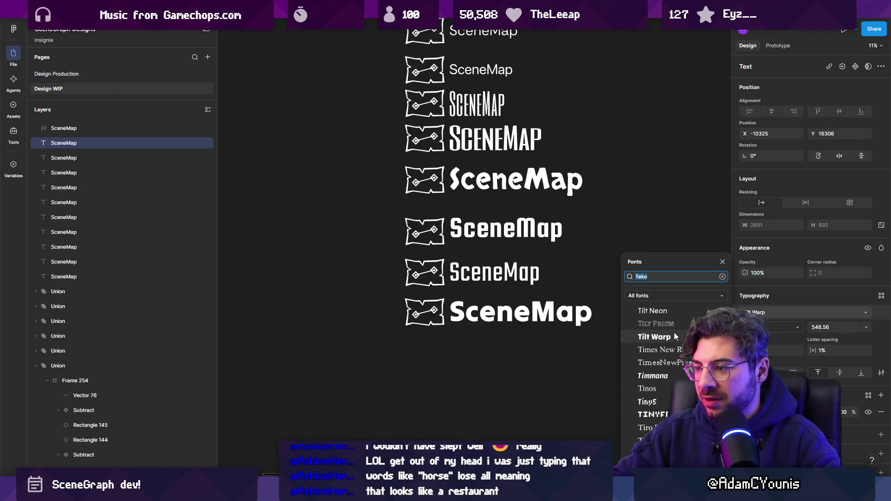
click(674, 332)
Set the four lower SceneMap wordmarks to font size 400 and nudge them down slightly.
click(424, 349)
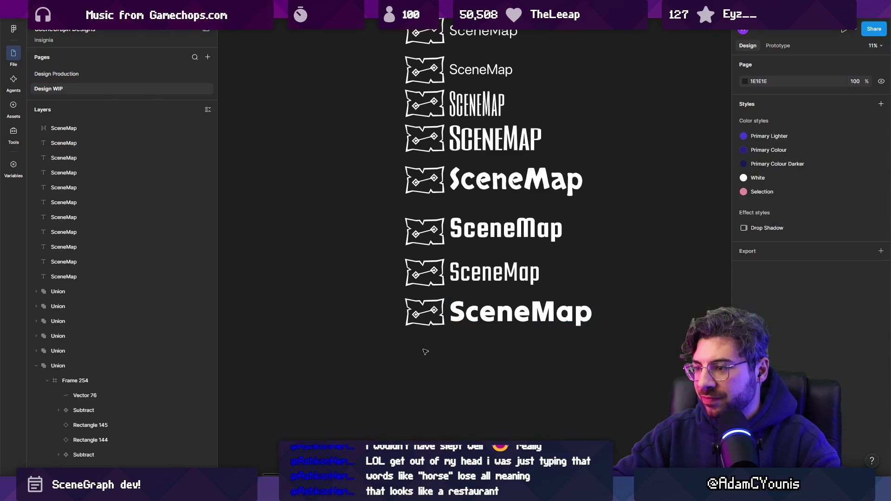
click(476, 318)
mouse_move(652, 328)
mouse_down()
mouse_move(575, 216)
mouse_move(576, 199)
mouse_up()
drag(622, 331, 515, 184)
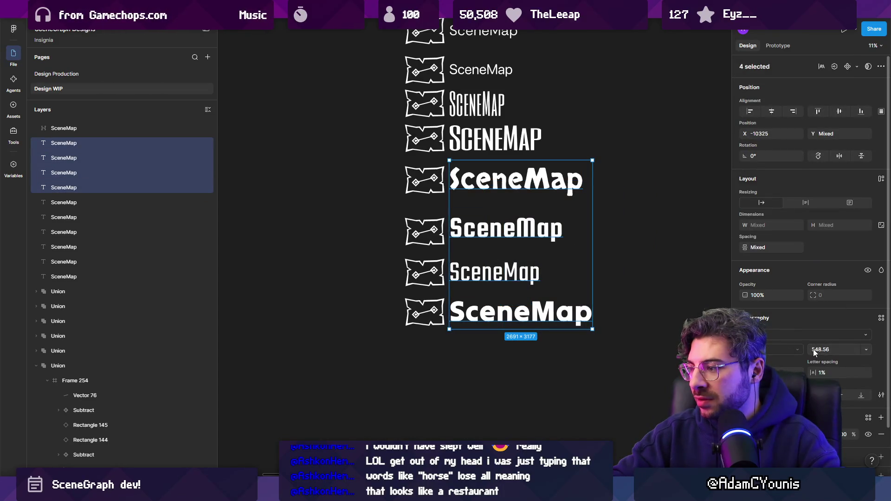
text(500)
key(Return)
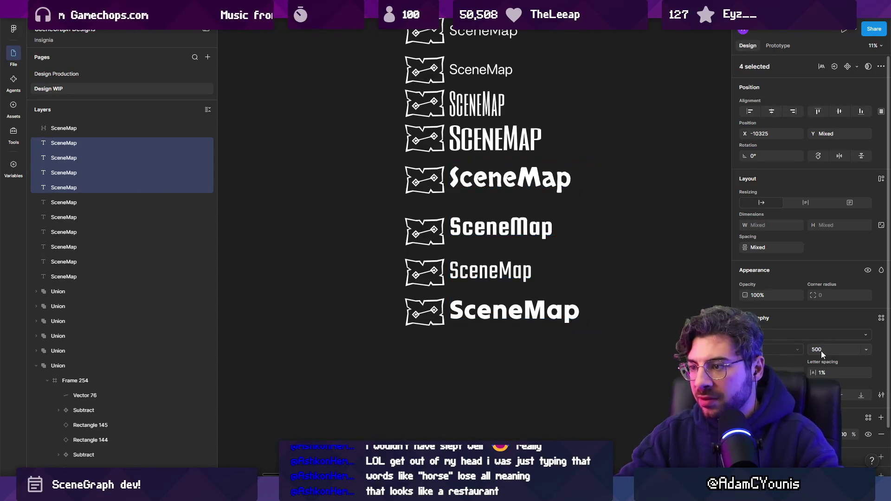
text(400)
key(Return)
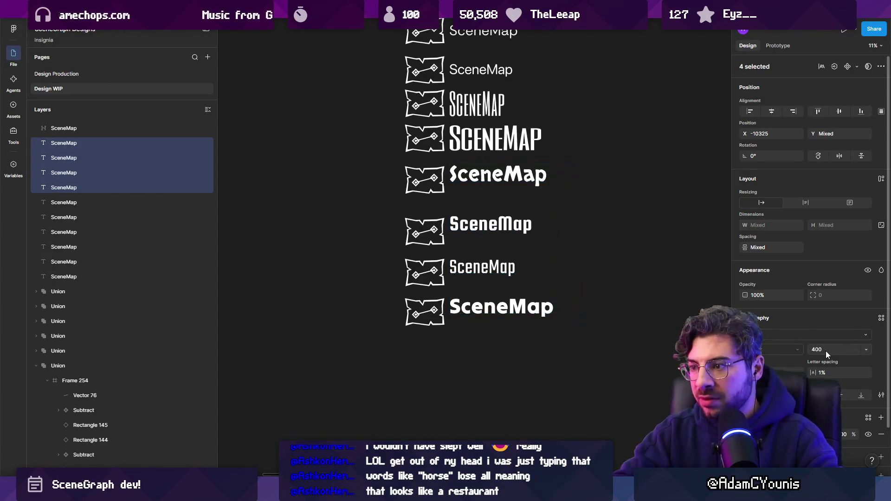
drag(506, 232, 506, 238)
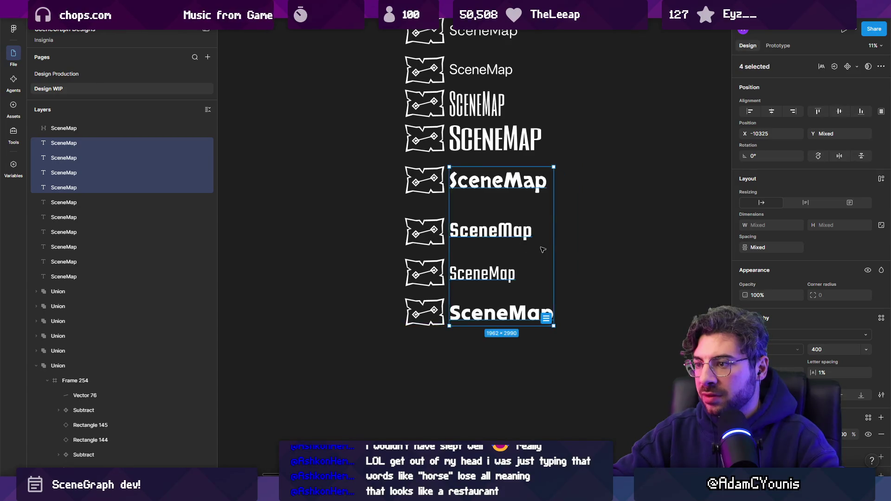
Scale the whole lockup column down proportionally to about 845 wide.
scroll(511, 241, down, 5)
drag(386, 105, 576, 367)
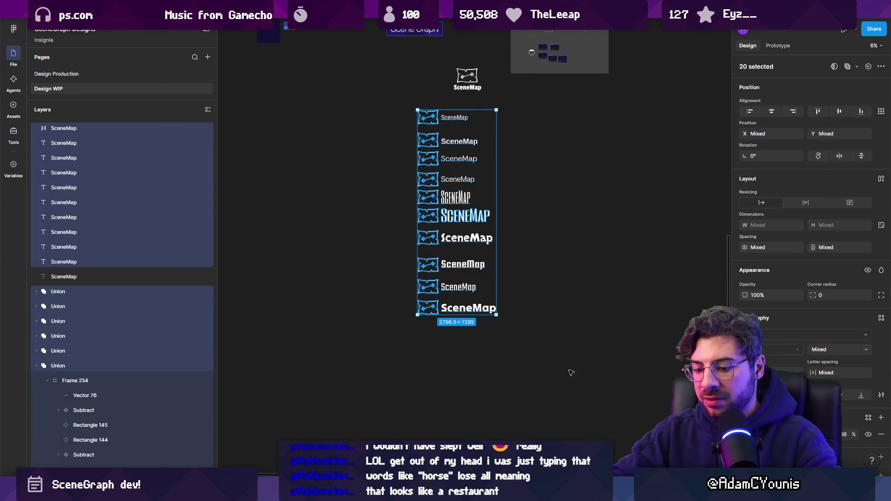
key(k)
mouse_move(496, 315)
mouse_down()
mouse_move(420, 195)
mouse_move(438, 172)
mouse_up()
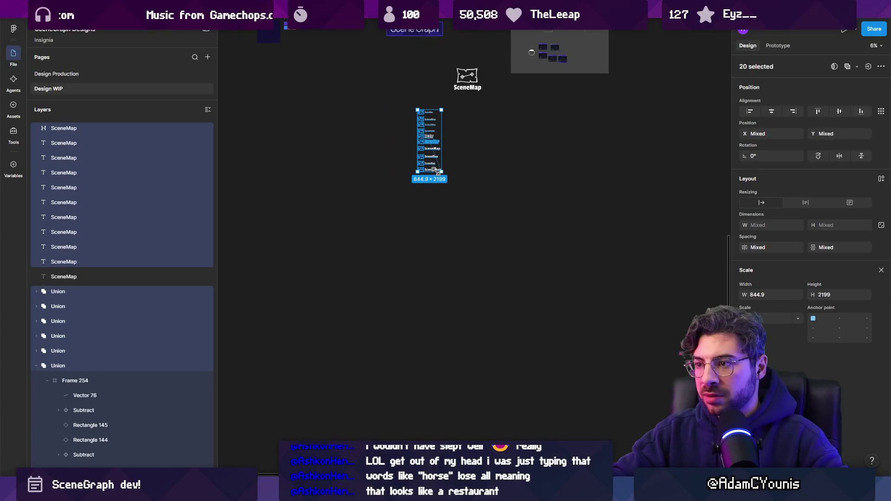
Move the scaled lockup column toward the canvas centre and review the wordmarks.
key(shift+2)
click(485, 228)
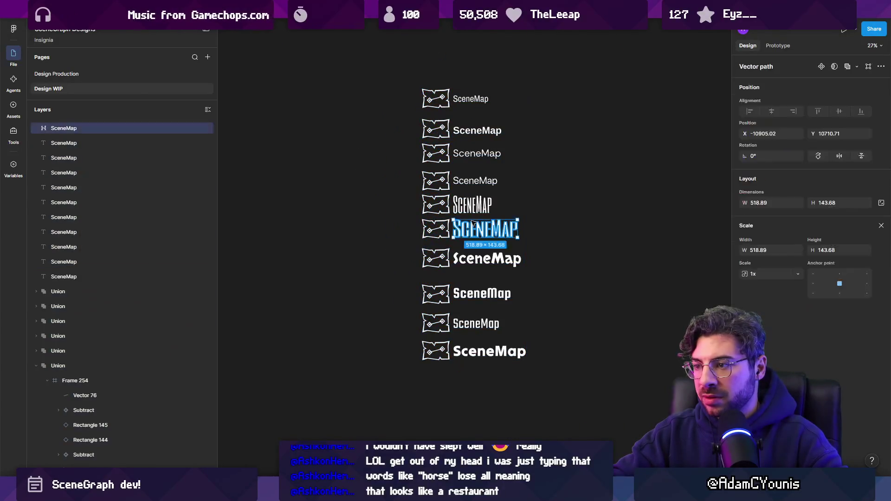
click(514, 352)
scroll(515, 351, down, 1)
scroll(514, 352, right, 1)
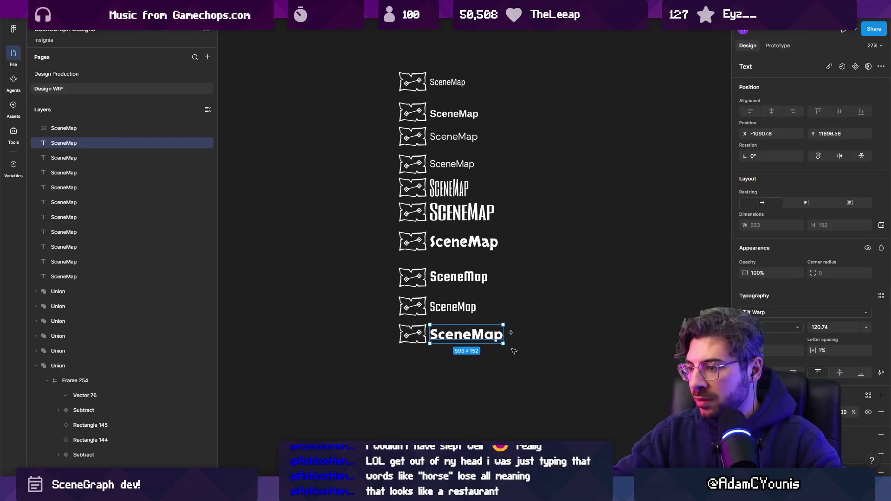
drag(532, 359, 510, 386)
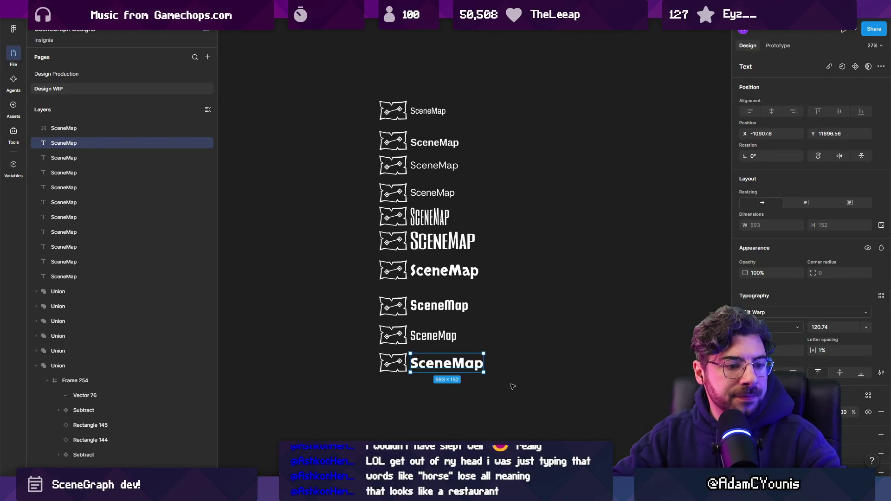
scroll(439, 384, up, 3)
click(439, 384)
scroll(420, 366, up, 3)
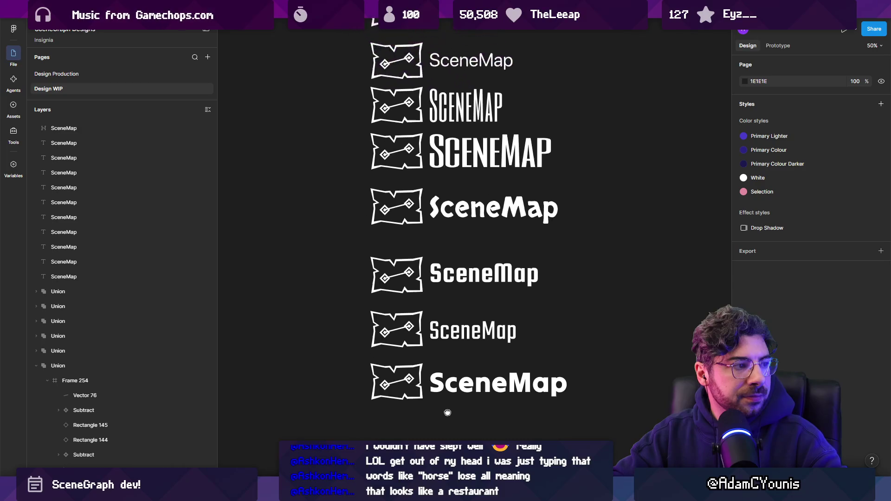
scroll(420, 366, left, 2)
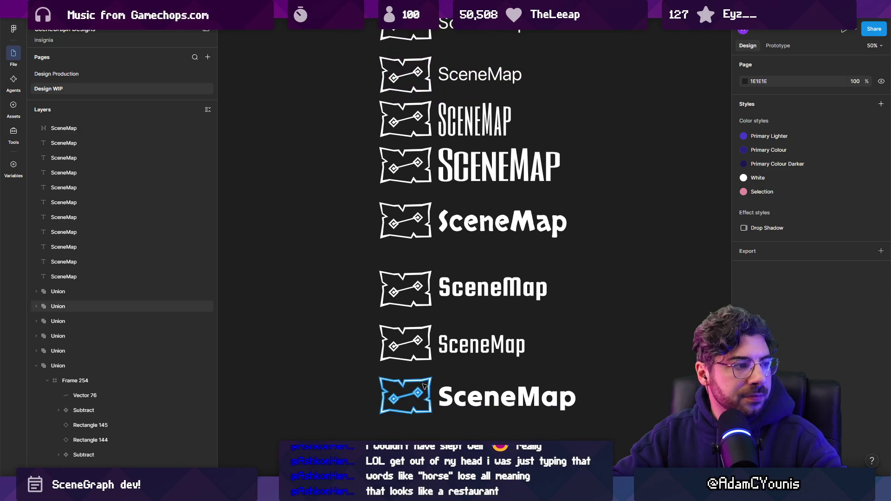
click(465, 227)
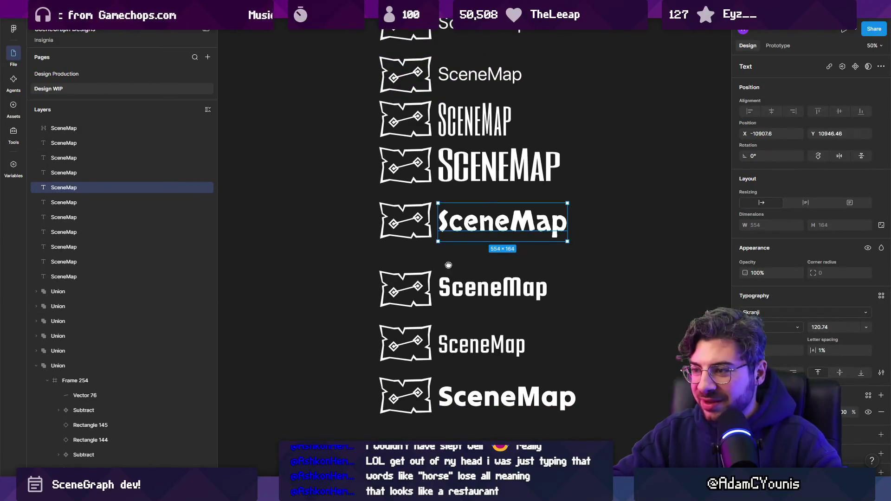
click(466, 265)
ctrl+scroll(467, 265, down, 2)
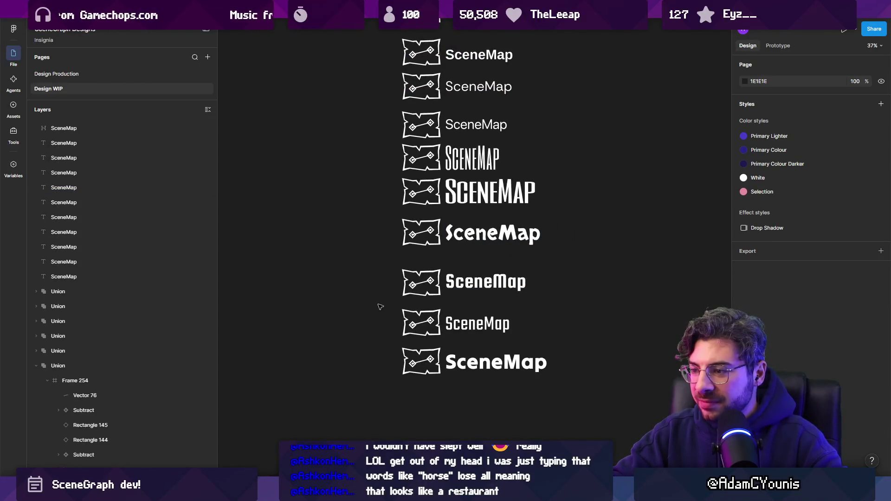
Duplicate the Teko SceneMap lockup to the left of the column.
mouse_move(387, 302)
mouse_down()
mouse_move(534, 345)
mouse_move(453, 329)
mouse_move(328, 329)
mouse_up()
scroll(328, 329, left, 5)
click(453, 243)
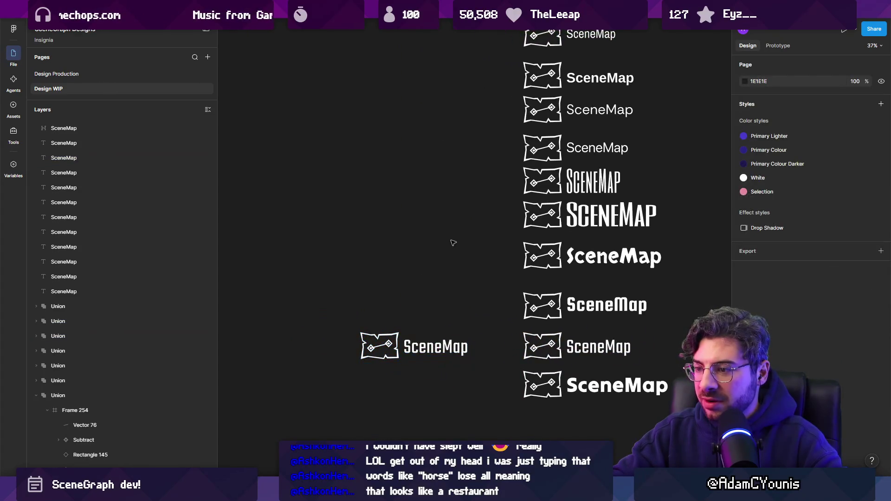
scroll(466, 243, up, 2)
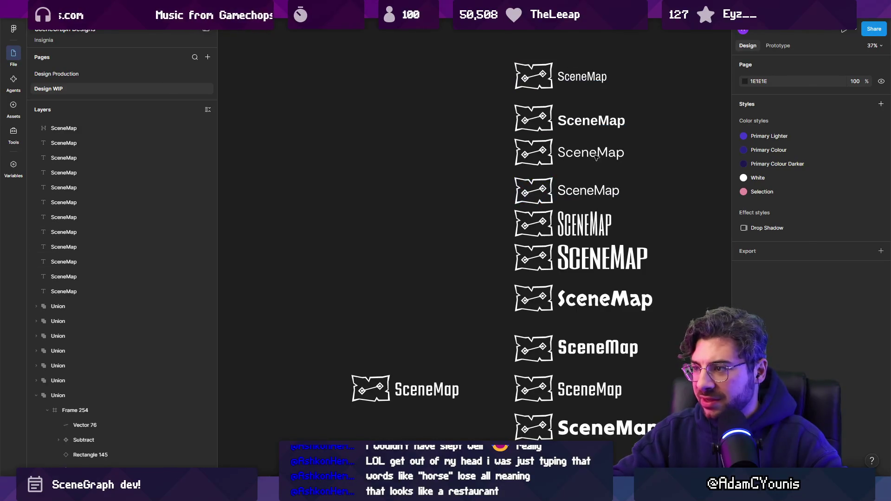
scroll(493, 220, down, 2)
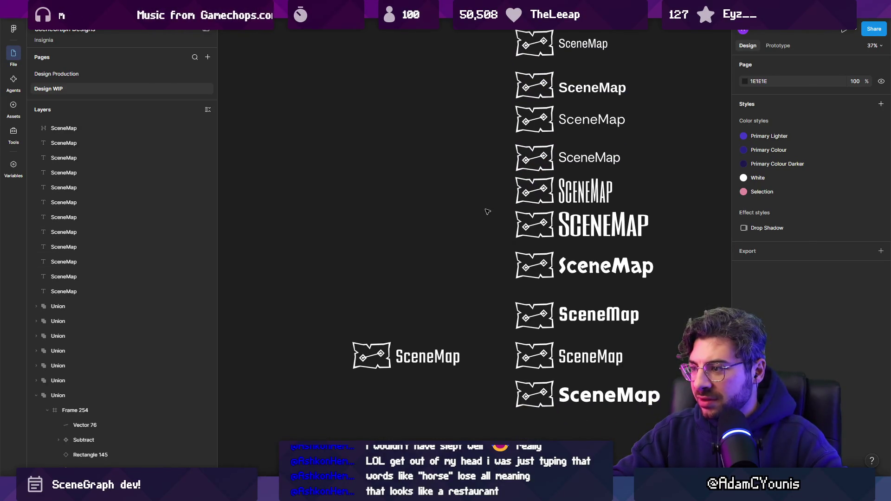
click(567, 241)
click(479, 235)
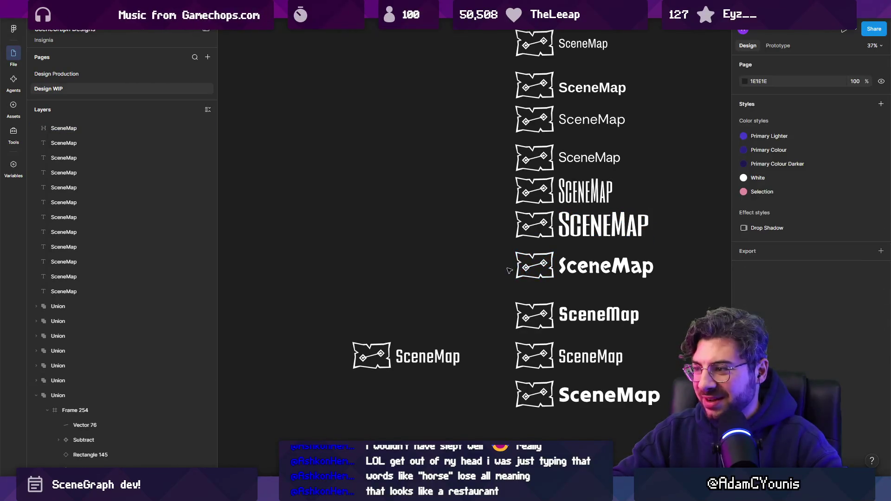
Duplicate the bottom Tilt Warp lockup into the left column beneath it.
mouse_move(485, 393)
mouse_down()
mouse_move(559, 401)
mouse_move(436, 400)
mouse_up()
click(460, 308)
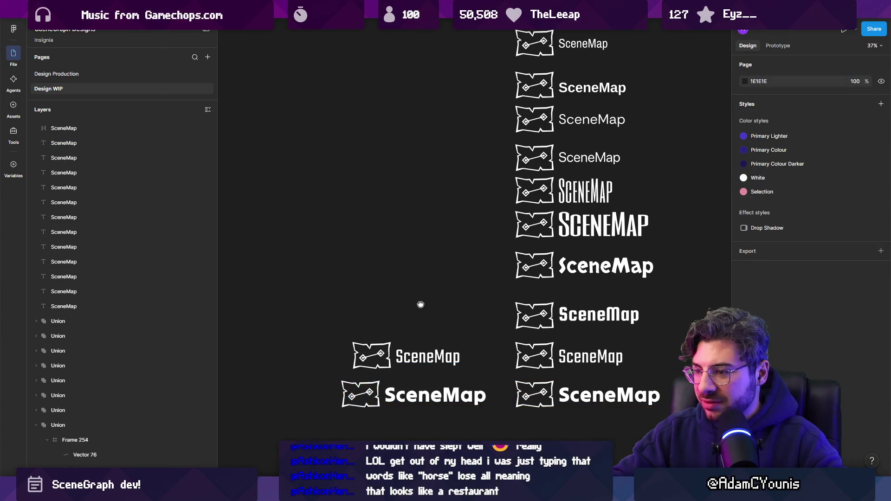
scroll(420, 304, down, 3)
scroll(420, 305, left, 3)
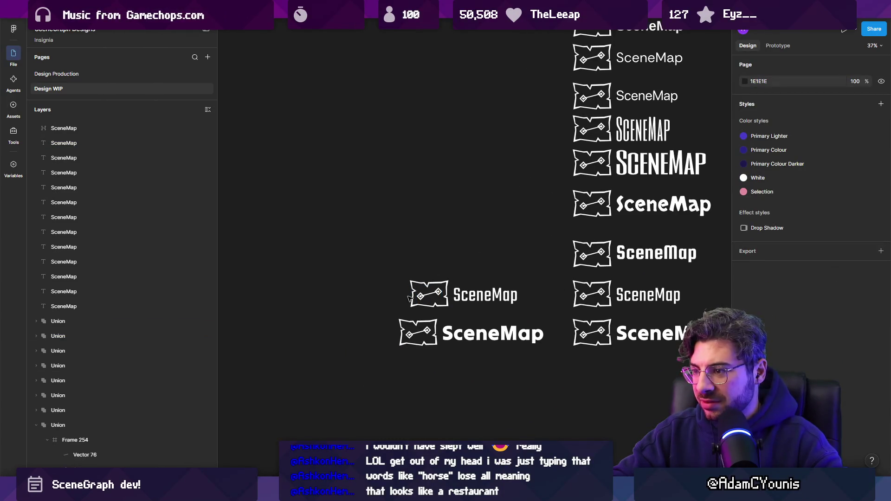
scroll(423, 294, up, 5)
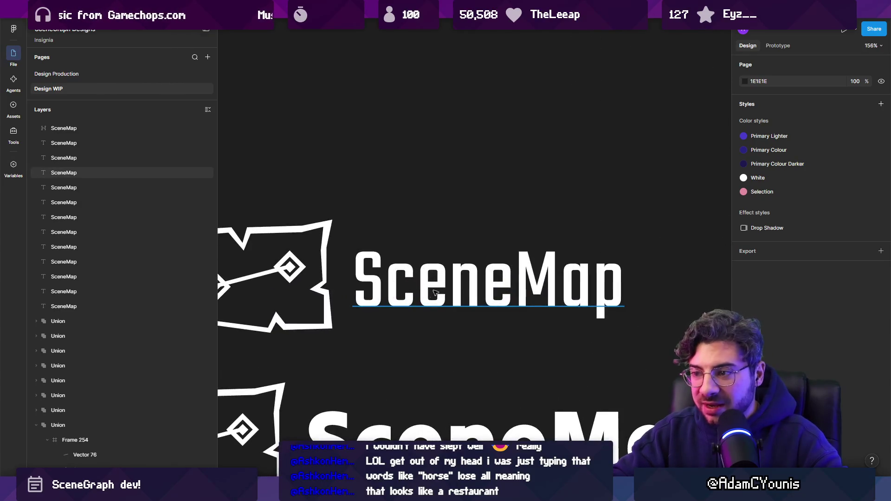
Trim the condensed SceneMap wordmark text down to 'Scene'.
double_click(418, 295)
click(515, 278)
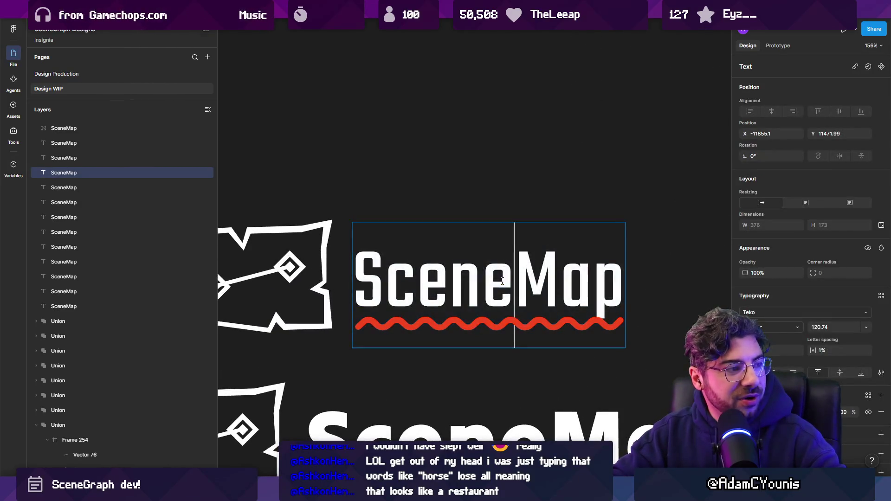
key(shift+Left)
key(shift+Left)
key(shift+Left)
scroll(487, 257, down, 5)
key(shift+End)
key(Delete)
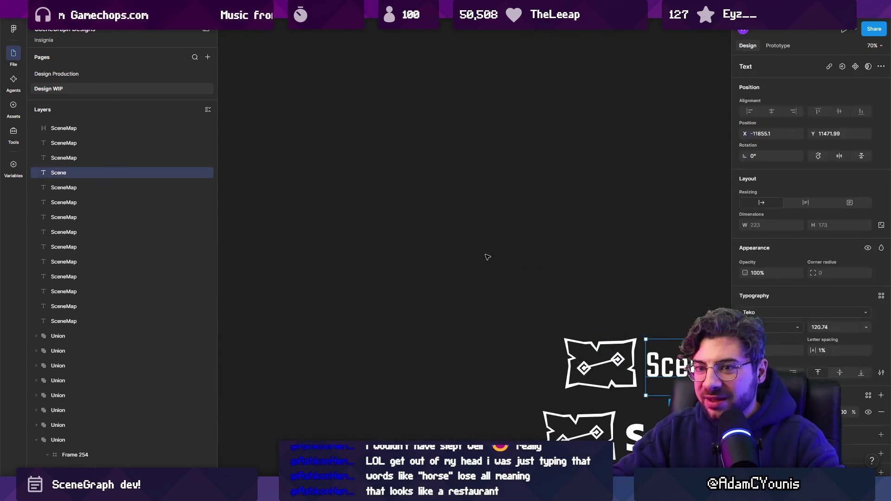
key(shift+2)
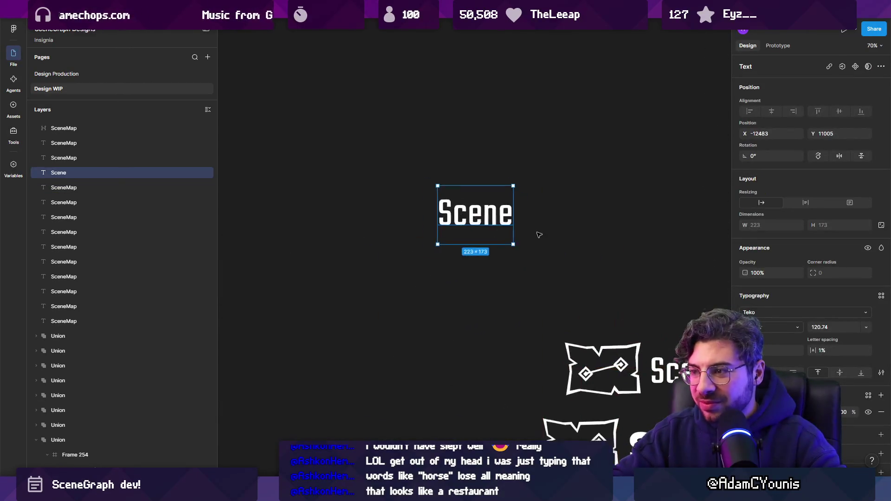
Delete the leftover 'Scene' text layer from the canvas.
click(475, 370)
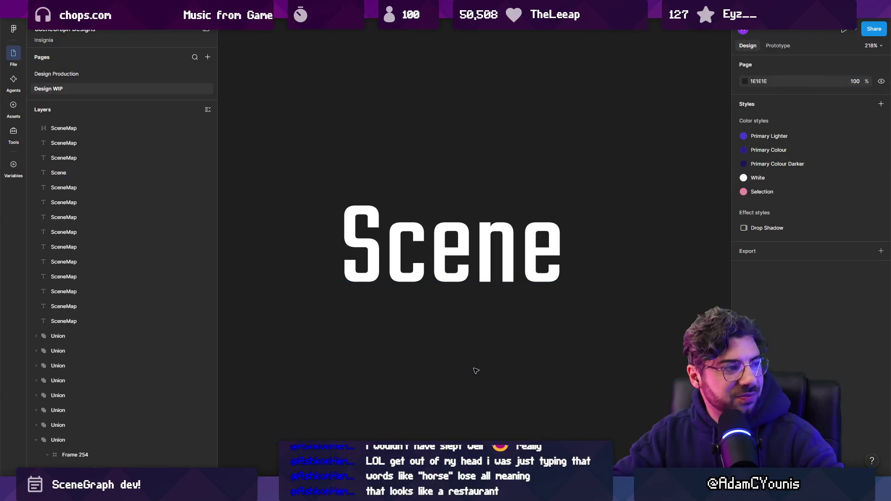
scroll(480, 365, down, 8)
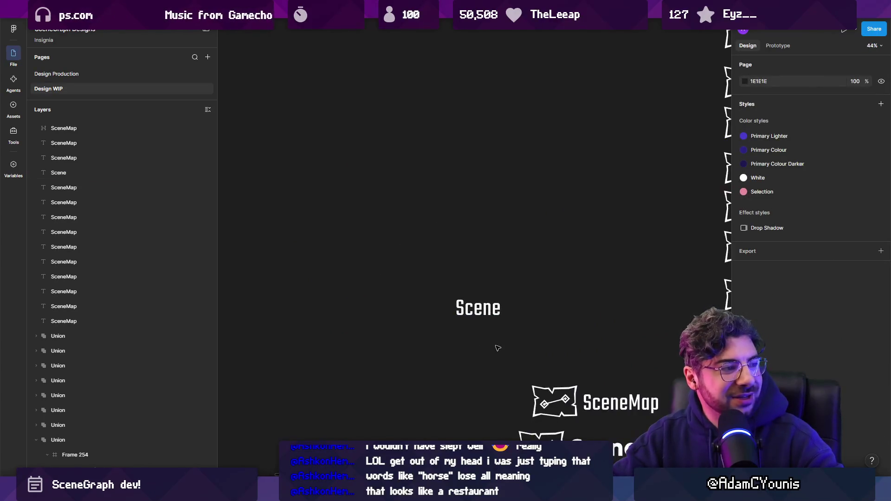
scroll(492, 343, up, 5)
scroll(430, 234, up, 4)
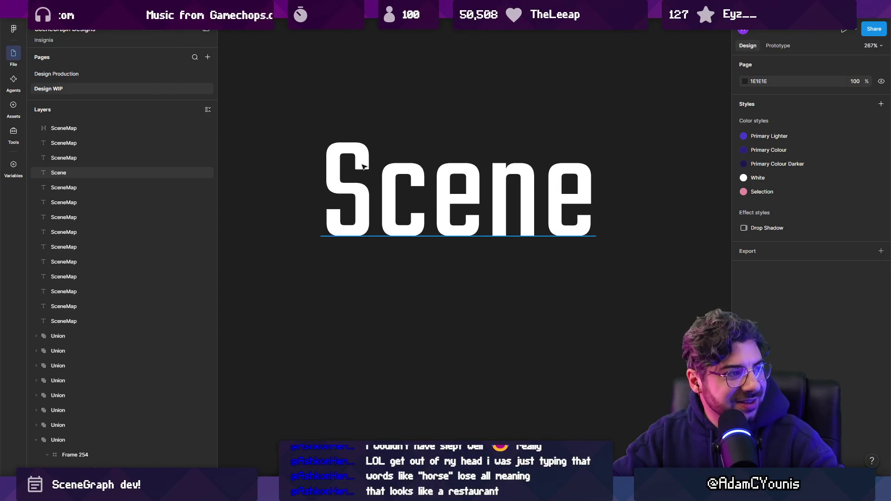
scroll(561, 195, down, 10)
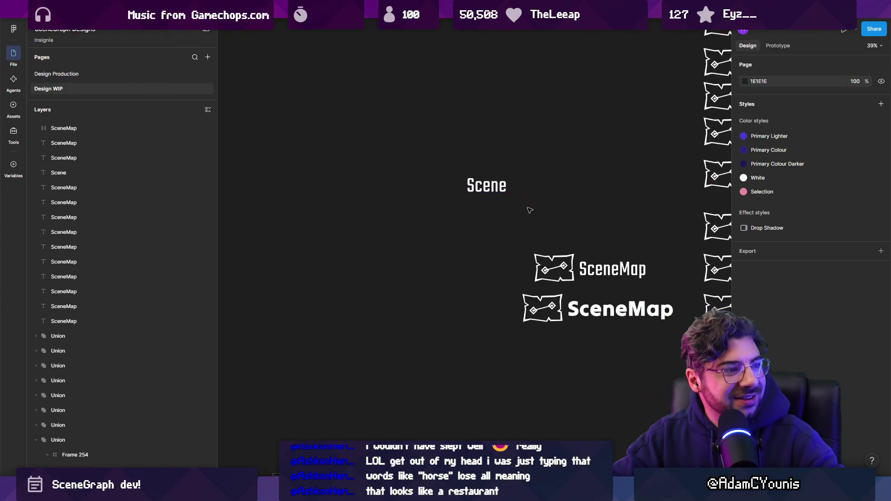
click(496, 184)
key(Delete)
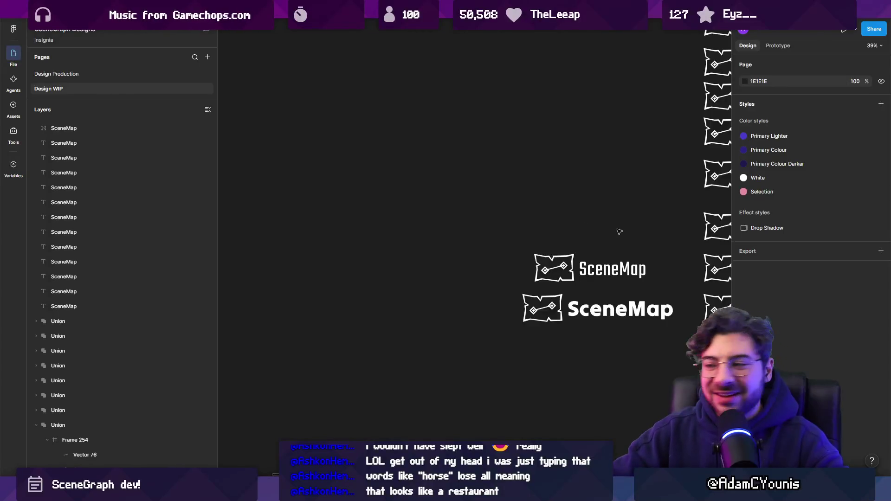
double_click(617, 270)
Edit the thin wordmark to 'Scene Mapper' and the bold one to 'SceneMapper'.
scroll(643, 291, up, 2)
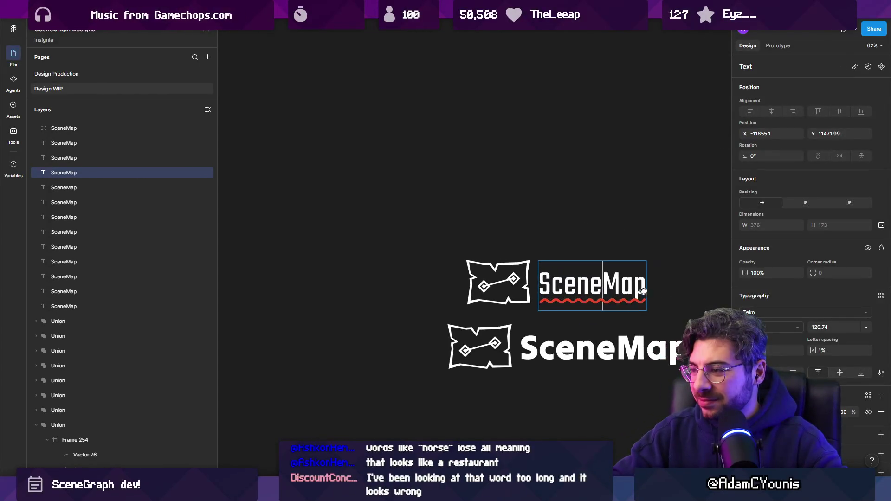
scroll(548, 265, right, 3)
key(Escape)
key(Escape)
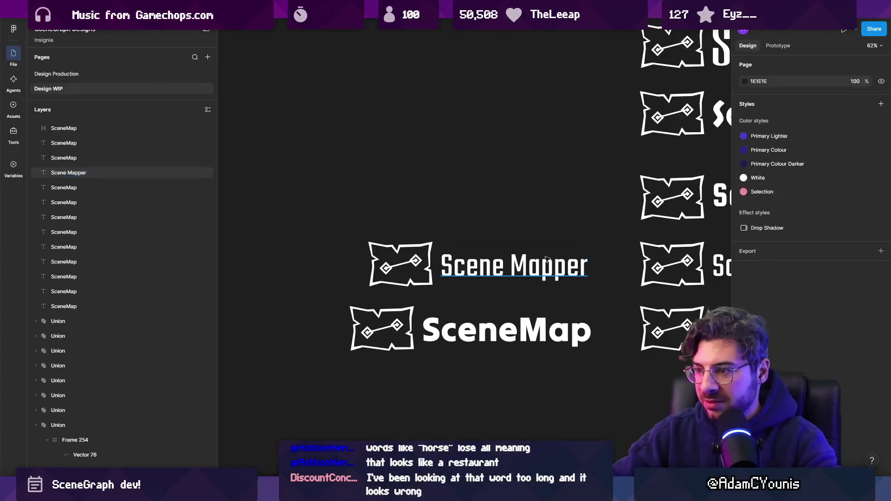
scroll(515, 206, down, 5)
scroll(459, 207, right, 3)
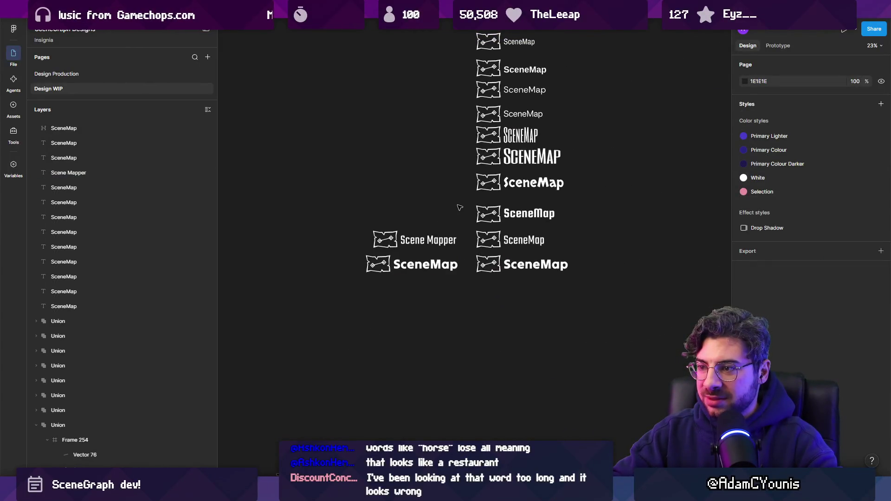
click(407, 235)
scroll(404, 247, up, 3)
double_click(487, 275)
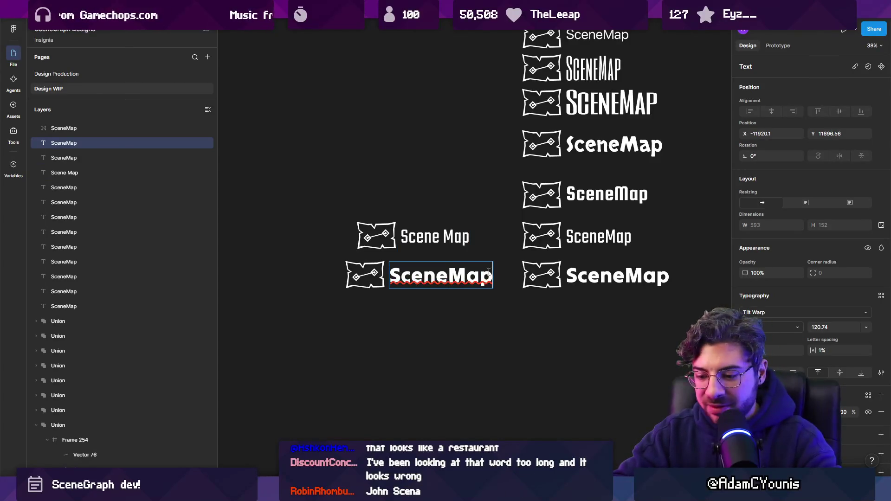
key(Escape)
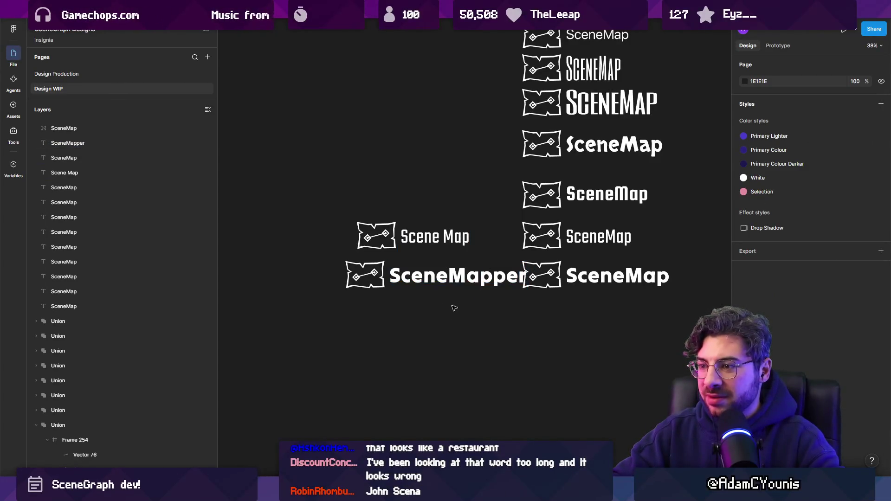
Move both new lockups together further left.
drag(529, 192, 329, 314)
drag(431, 279, 380, 307)
scroll(380, 307, left, 1)
Refine the text of the thin 'Scene Mapper' wordmark.
double_click(420, 234)
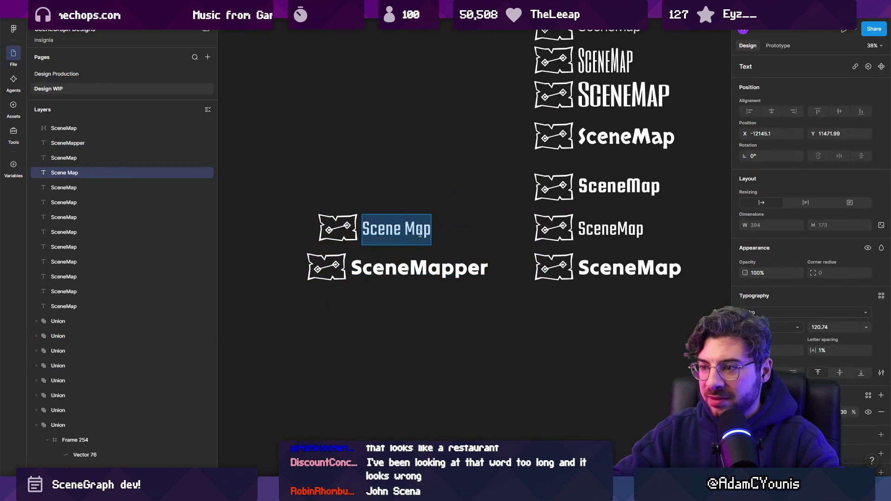
click(358, 169)
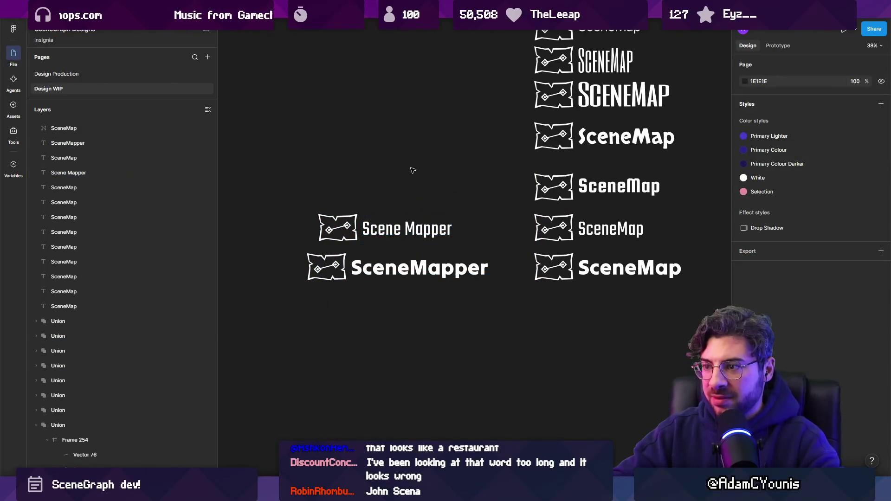
scroll(384, 168, down, 3)
scroll(394, 179, up, 2)
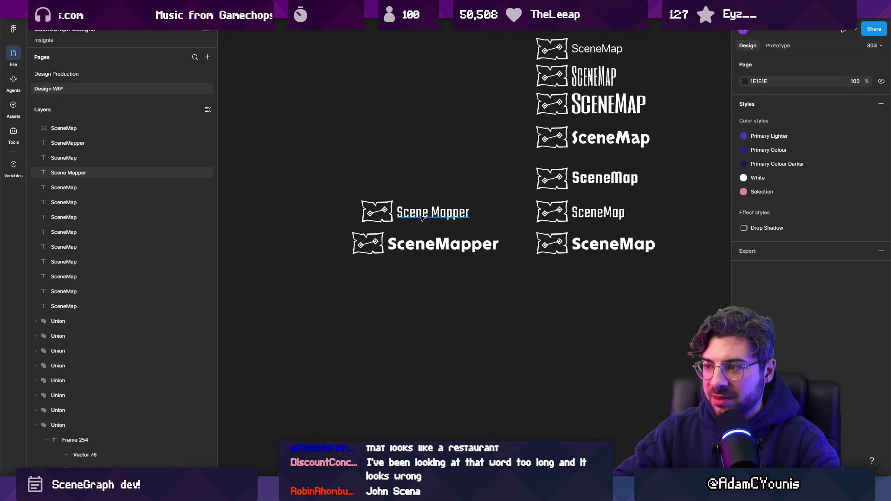
scroll(410, 215, up, 3)
Select the bold SceneMapper lockup's icon and wordmark together.
click(411, 215)
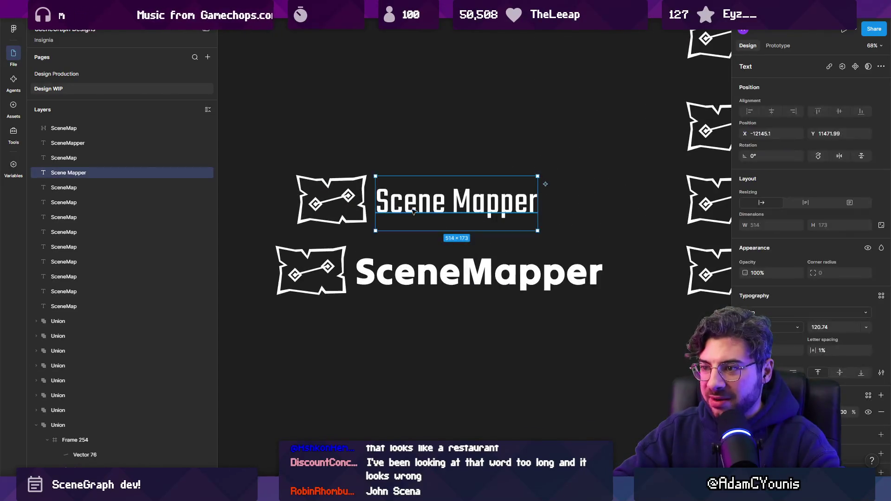
scroll(364, 212, up, 3)
scroll(376, 204, down, 3)
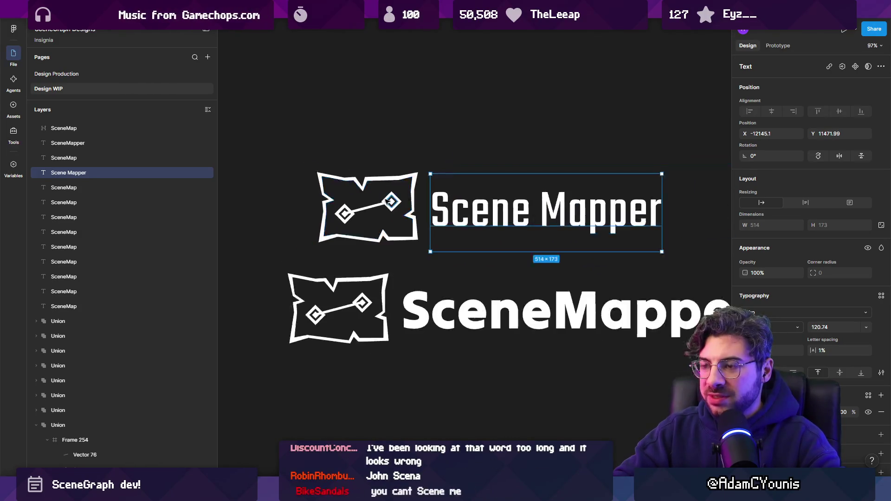
scroll(383, 196, up, 1)
scroll(376, 232, down, 5)
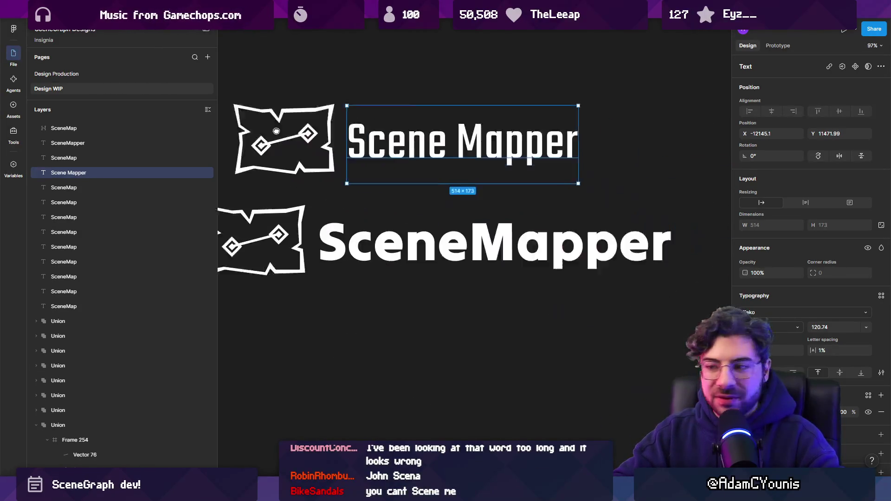
click(307, 263)
shift+click(391, 253)
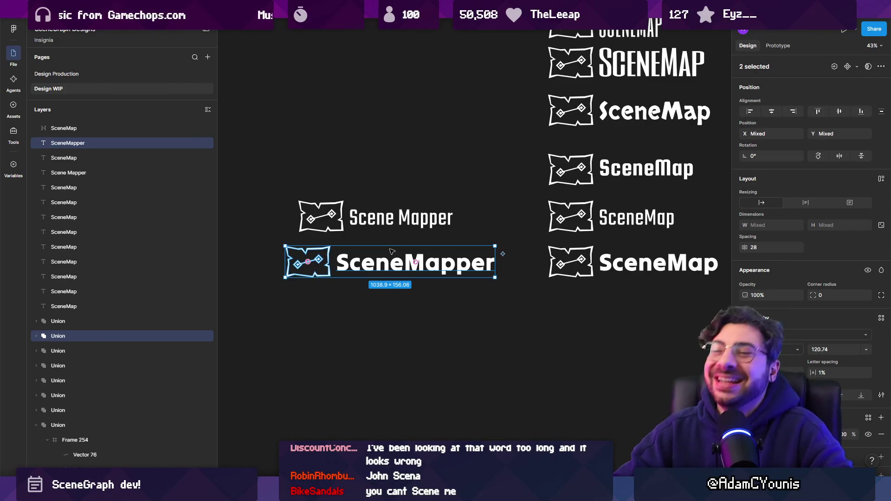
Align the bold lockup under Scene Mapper, then duplicate the thin Scene Mapper lockup.
mouse_move(398, 264)
mouse_down()
mouse_move(400, 295)
mouse_move(393, 284)
mouse_up()
click(399, 218)
shift+click(321, 216)
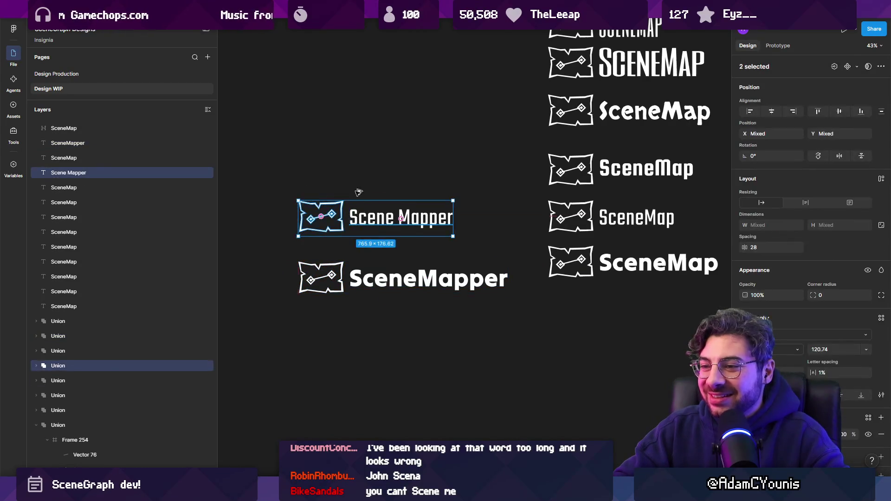
mouse_move(353, 218)
mouse_down()
mouse_move(353, 162)
mouse_move(442, 227)
mouse_up()
scroll(353, 162, up, 5)
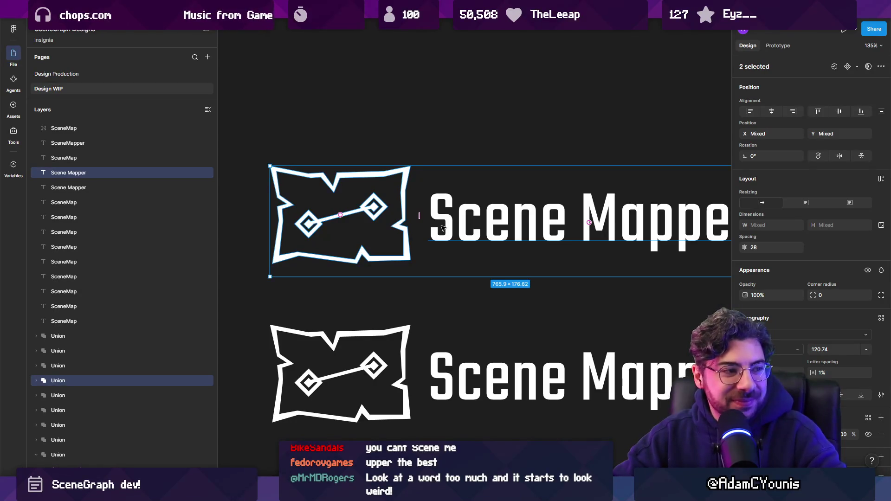
scroll(442, 227, down, 5)
Select the top copy's text, then its map outline shape.
click(514, 225)
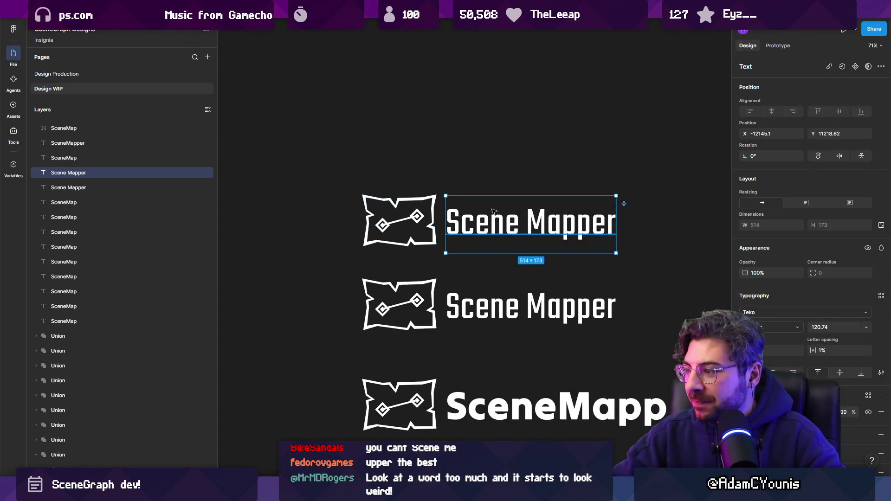
scroll(390, 223, up, 5)
ctrl+click(339, 260)
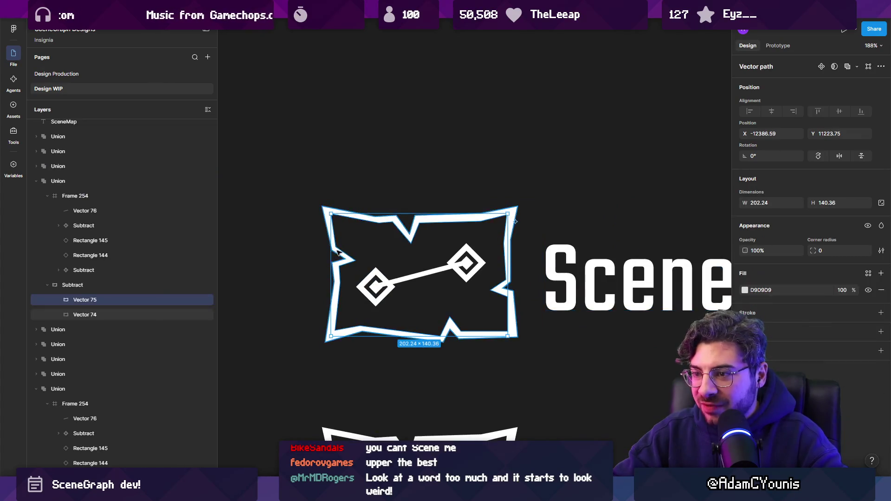
Enter point editing on the map outline and inspect its inner and outer paths.
scroll(359, 185, up, 1)
scroll(339, 167, up, 4)
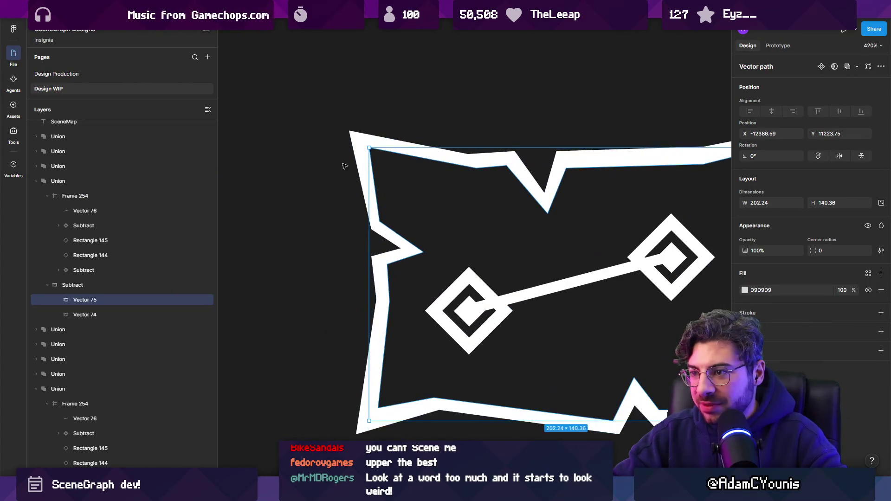
double_click(369, 148)
click(377, 156)
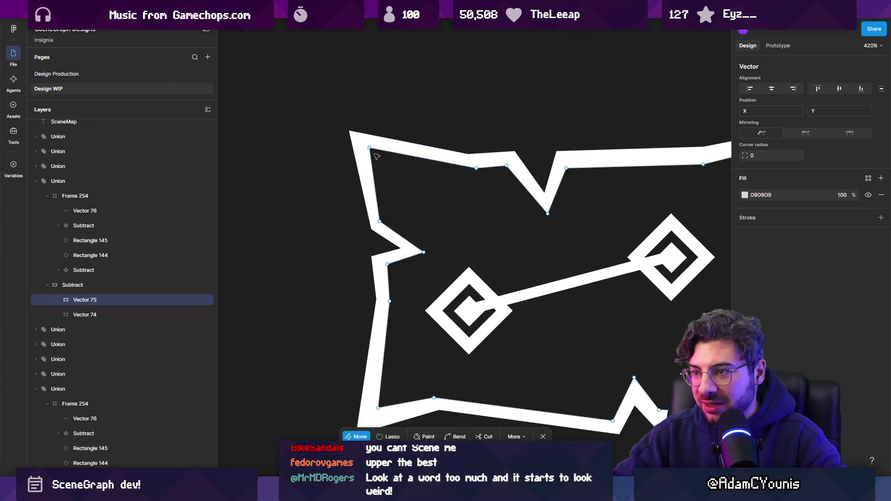
click(373, 146)
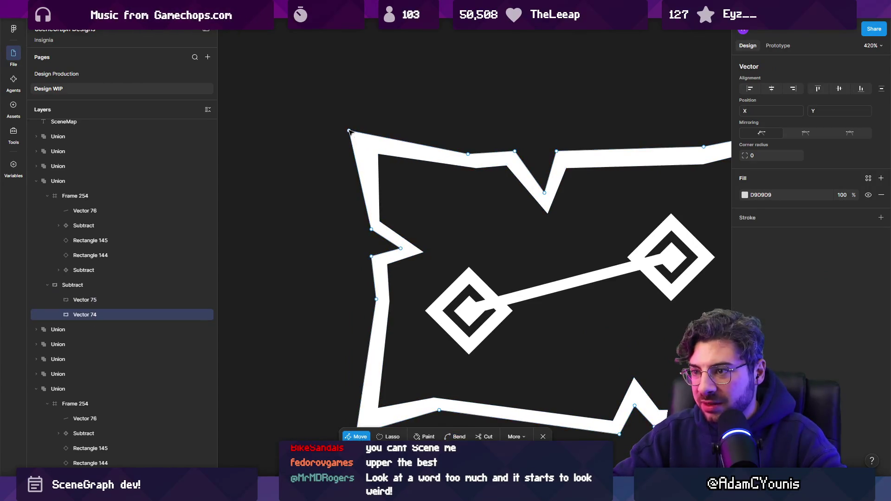
scroll(425, 219, down, 2)
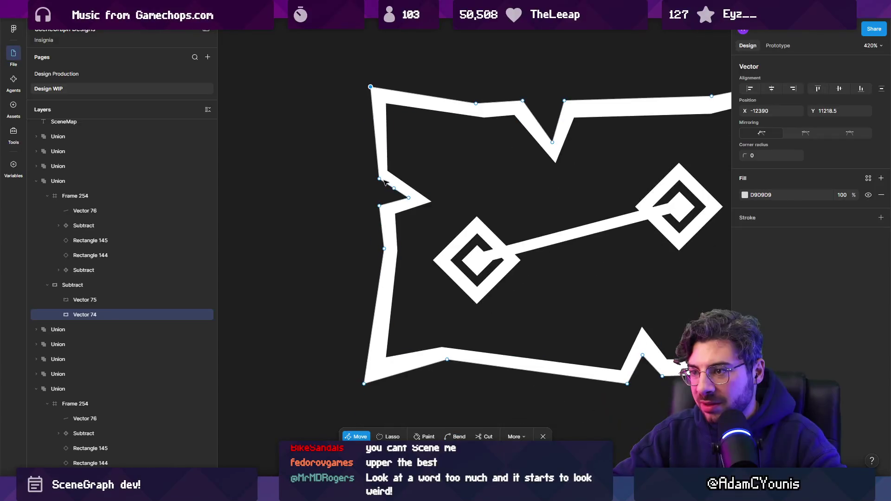
scroll(433, 200, down, 1)
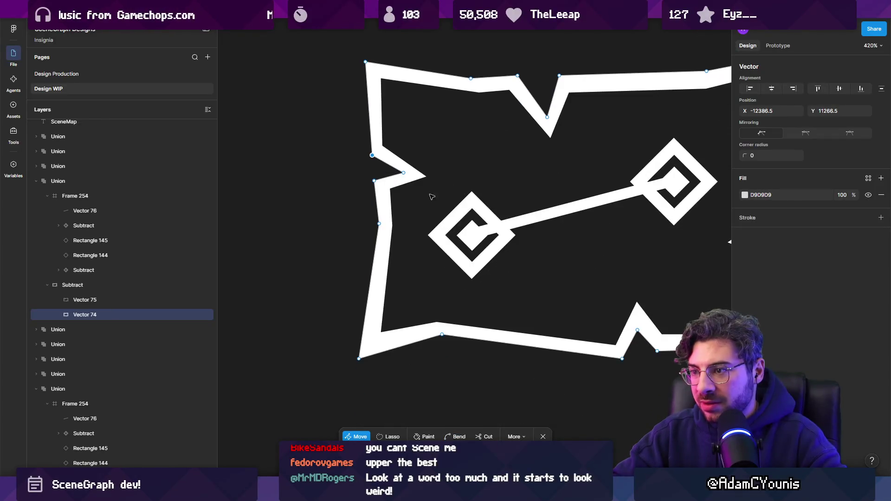
click(390, 228)
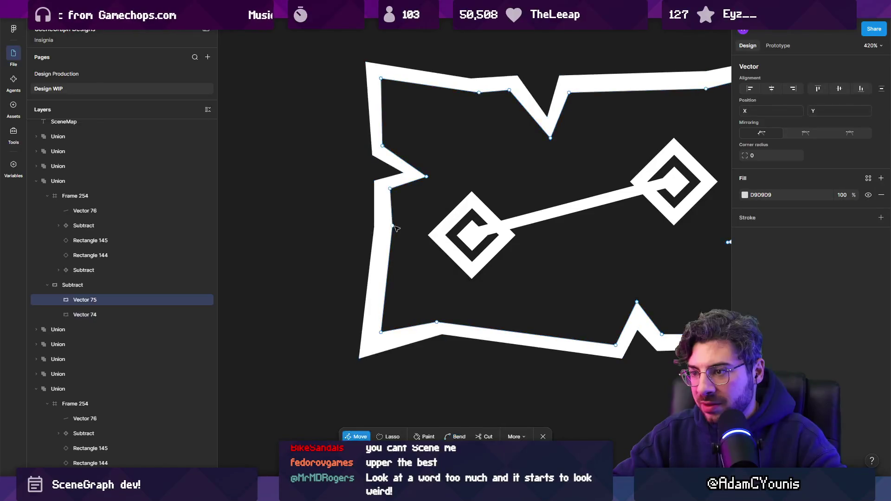
scroll(391, 311, down, 2)
click(372, 314)
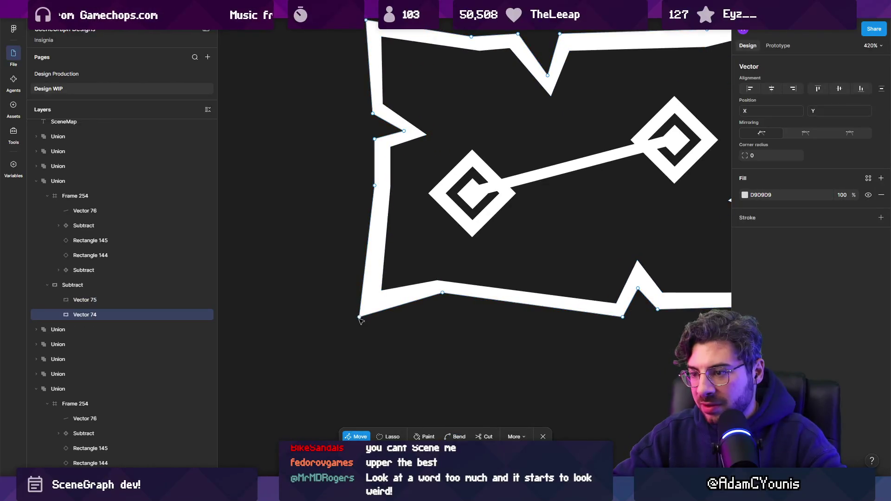
click(384, 298)
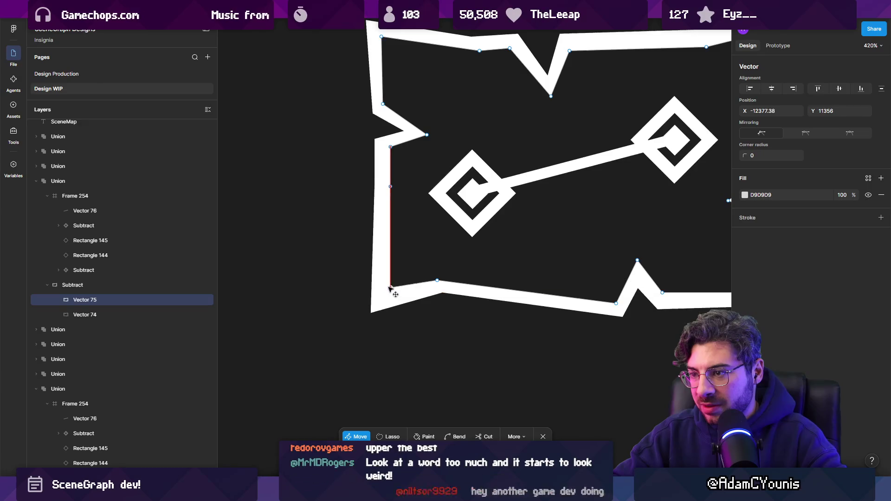
scroll(399, 283, down, 3)
scroll(408, 273, up, 3)
Nudge a bottom-edge point and trial a curve on the outline's bottom-left edge.
drag(281, 254, 285, 251)
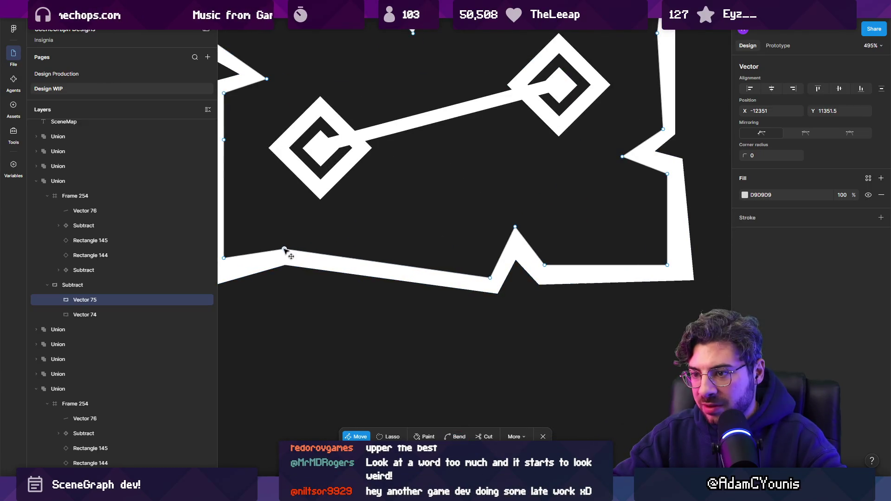
scroll(258, 270, left, 3)
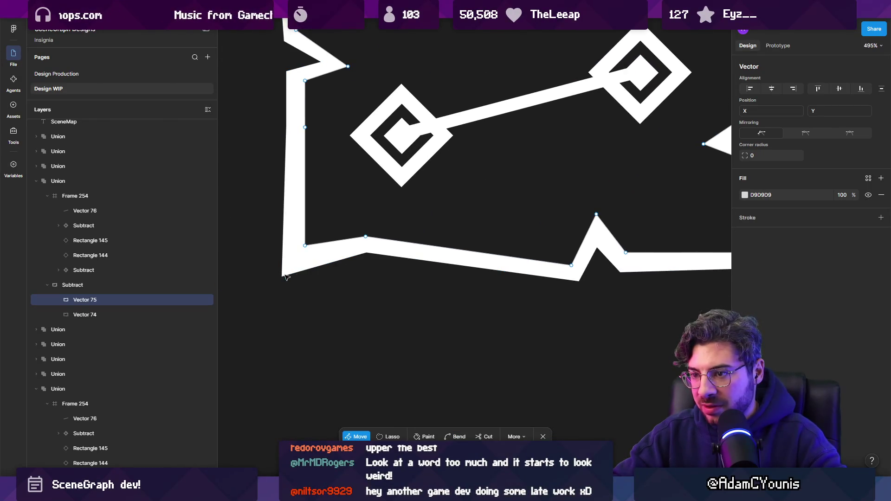
click(286, 277)
scroll(475, 303, right, 5)
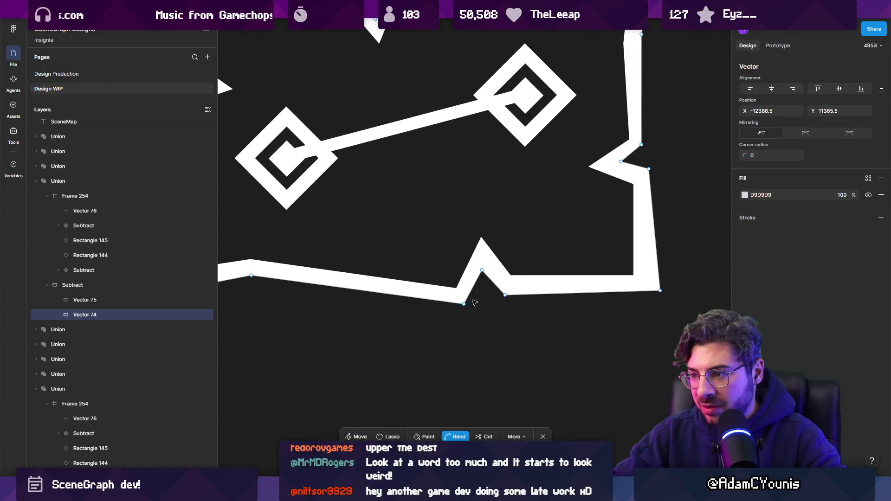
mouse_move(464, 306)
mouse_down()
mouse_move(408, 373)
mouse_move(466, 307)
mouse_up()
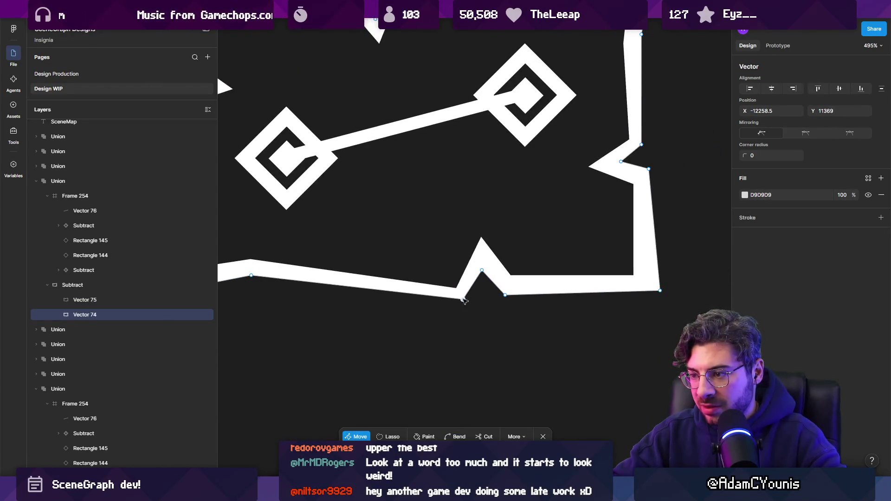
click(461, 290)
scroll(467, 307, right, 2)
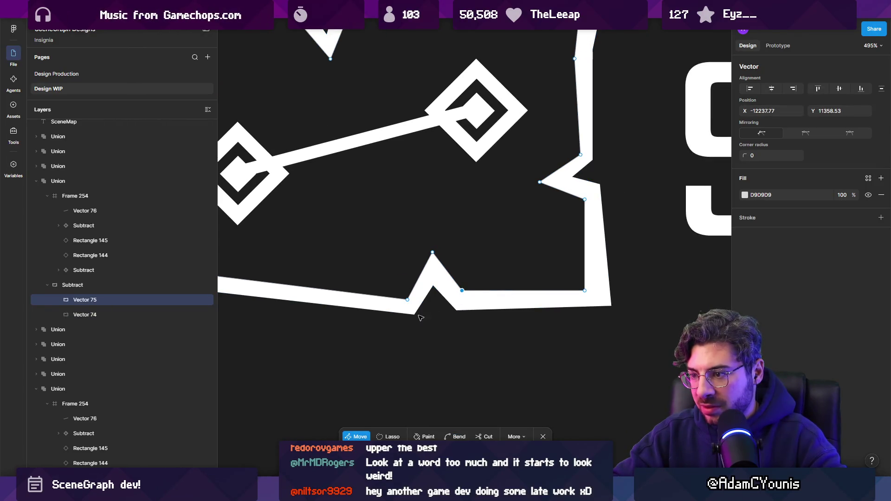
Bend the outer outline's right edge near the notch.
click(612, 307)
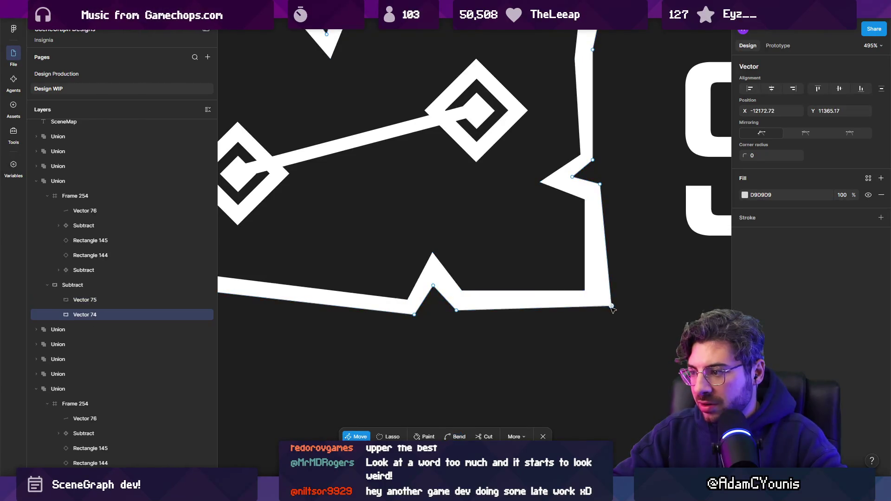
key(ctrl)
scroll(558, 302, up, 3)
scroll(565, 232, up, 2)
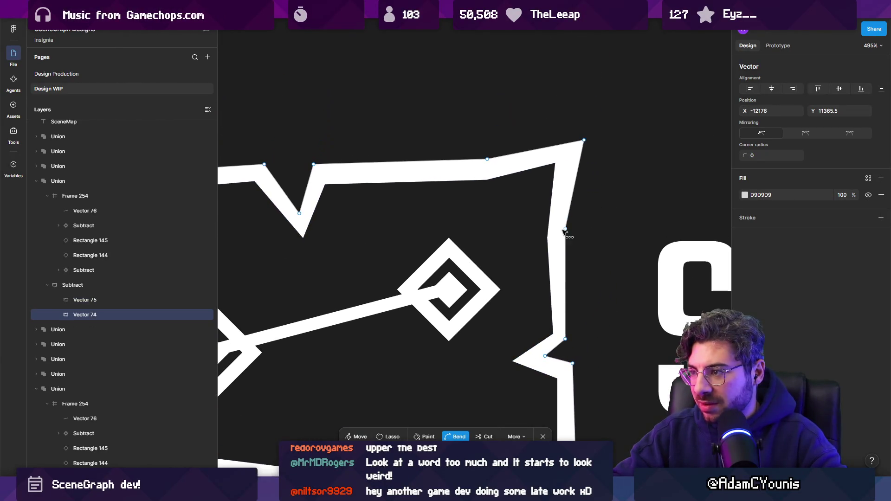
click(566, 229)
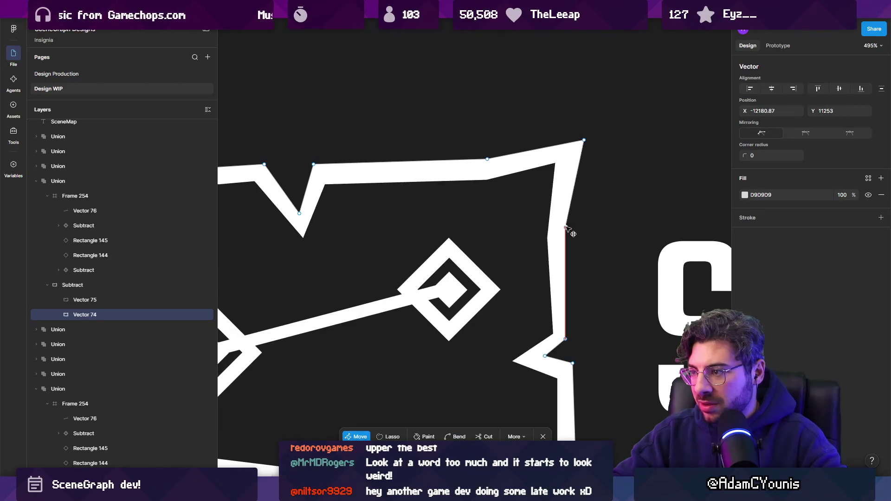
Move the outline's top-right corner vertex into place and exit point editing.
click(548, 228)
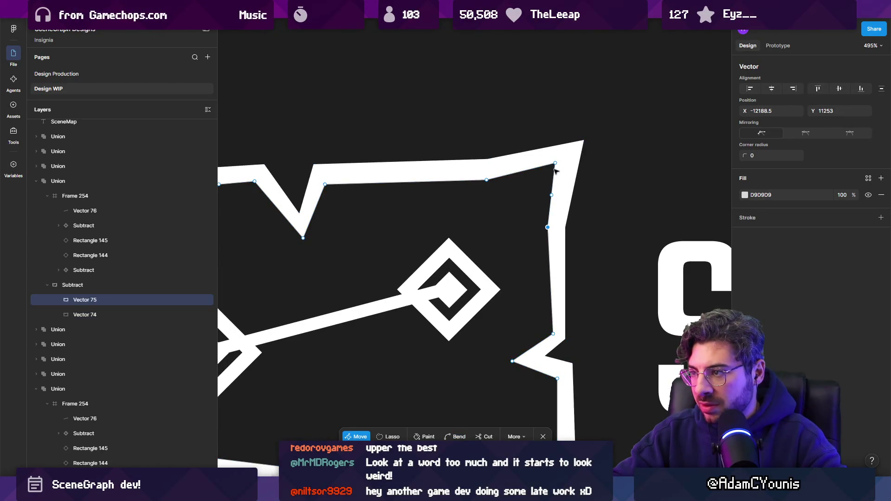
click(567, 159)
click(571, 157)
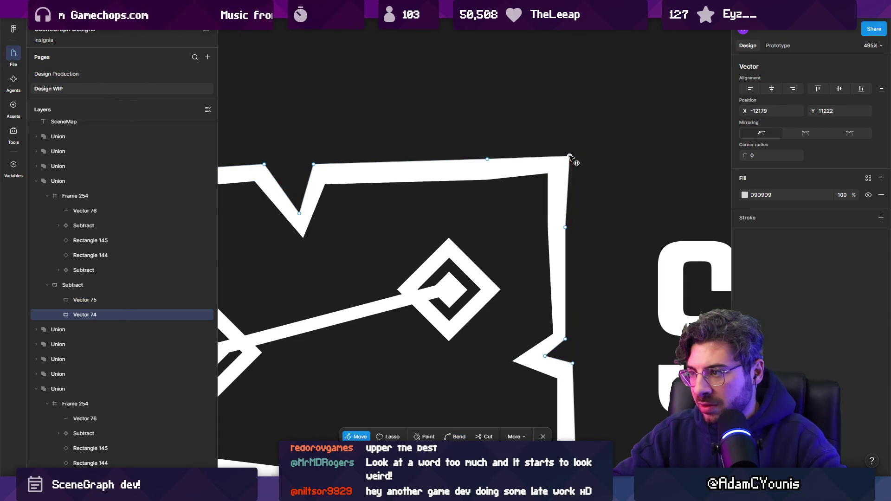
scroll(575, 161, down, 10)
key(Escape)
key(Escape)
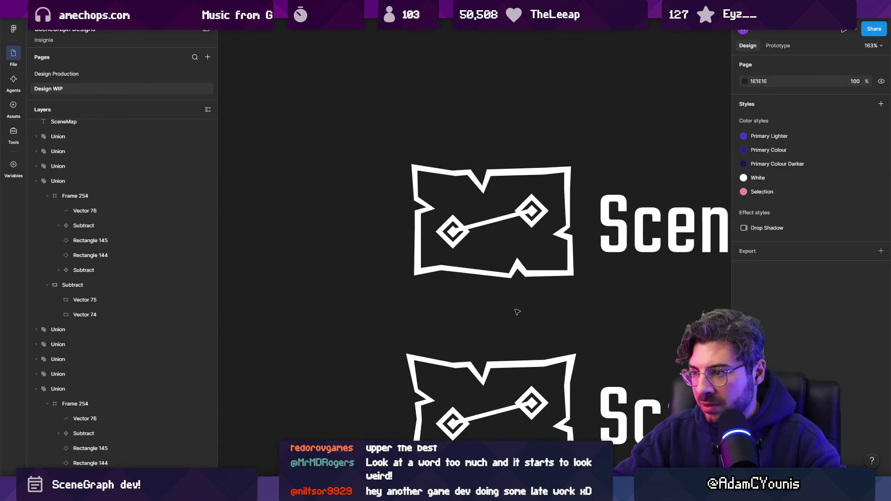
Enter point editing on the map icon's inner and outer outline paths.
scroll(511, 288, right, 5)
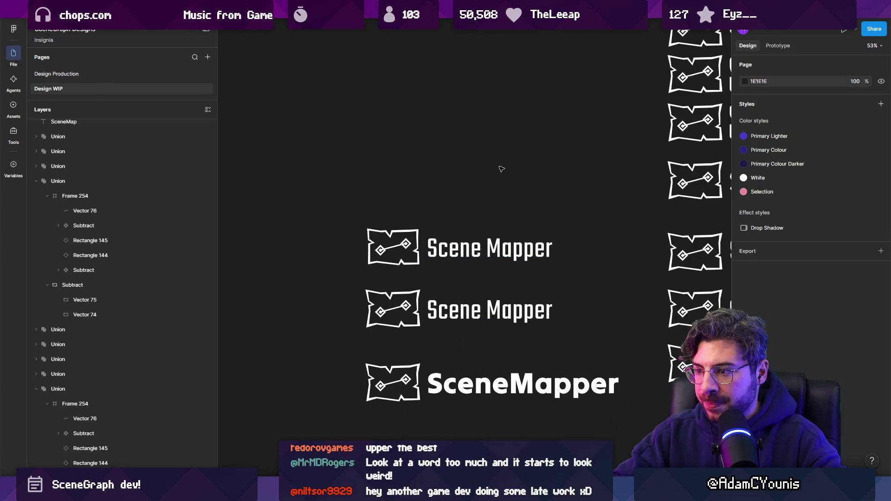
scroll(361, 247, up, 5)
ctrl+click(358, 161)
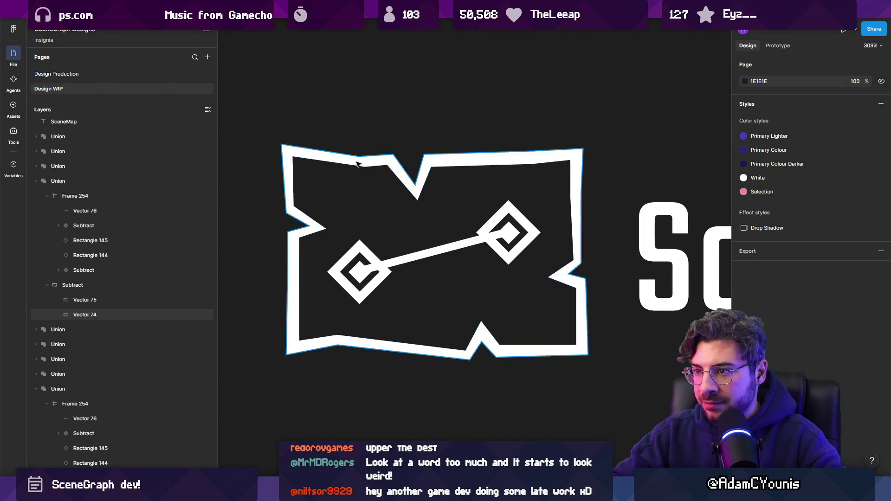
scroll(325, 160, up, 3)
click(289, 157)
key(Return)
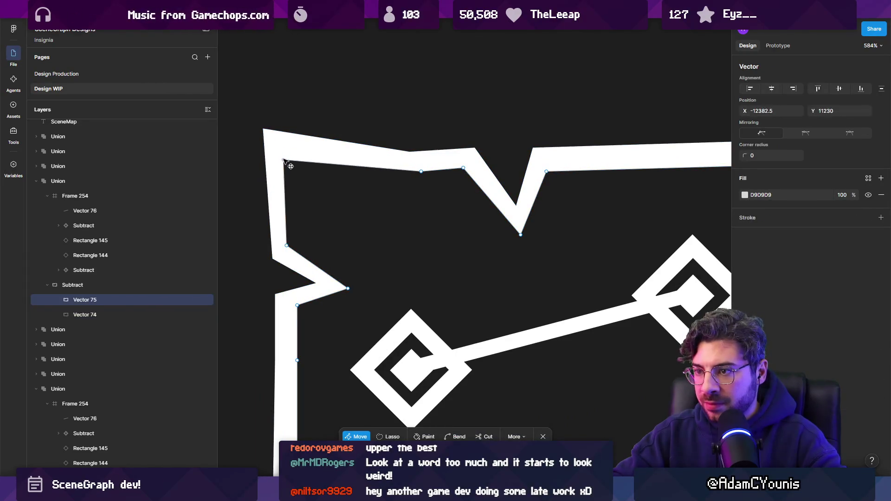
double_click(264, 130)
click(263, 130)
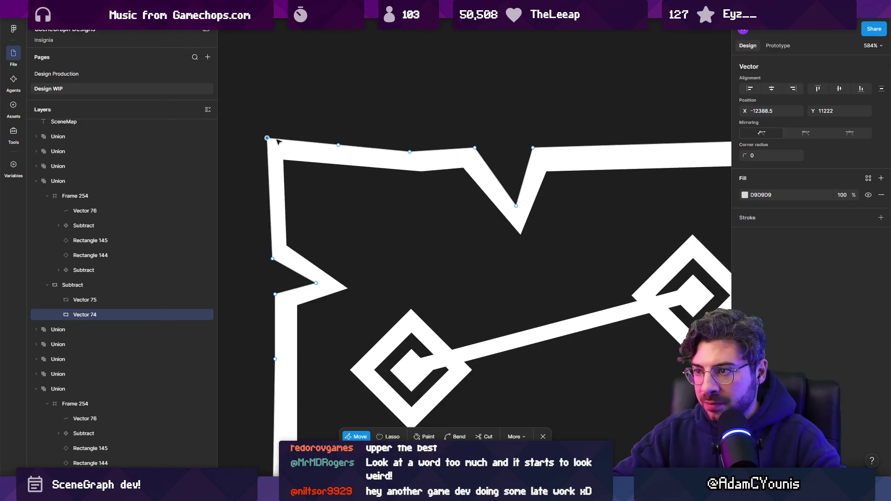
Select both outline paths together and round their corners to radius 3.
scroll(446, 181, down, 5)
scroll(520, 203, right, 1)
key(Escape)
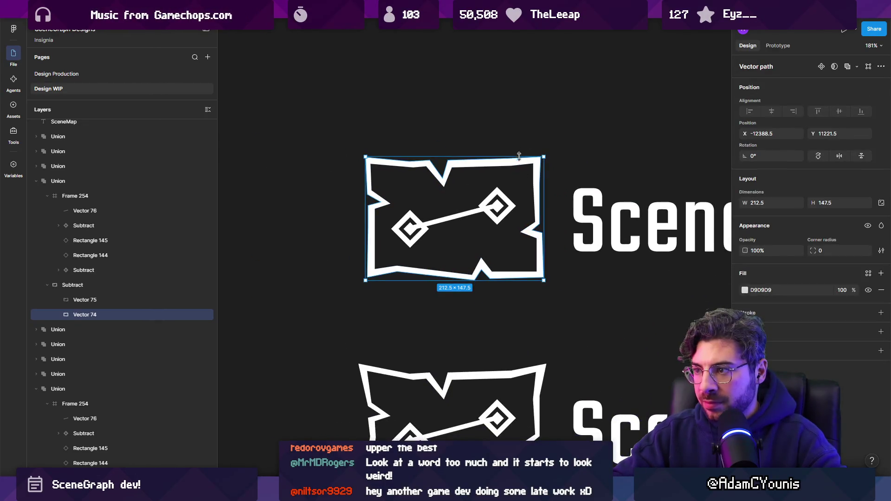
key(Escape)
key(Return)
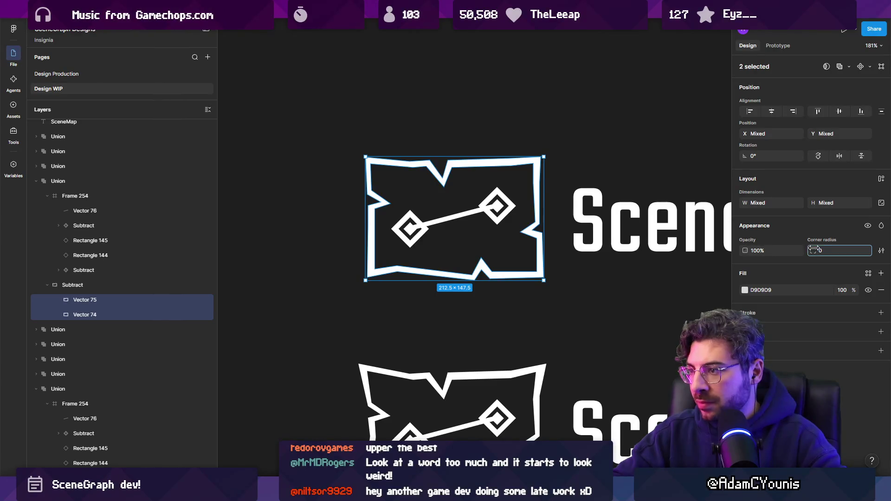
mouse_move(814, 250)
mouse_down()
mouse_move(845, 249)
mouse_move(836, 250)
mouse_up()
Review the lockups and select the top logo's map icon.
click(641, 218)
scroll(464, 260, down, 5)
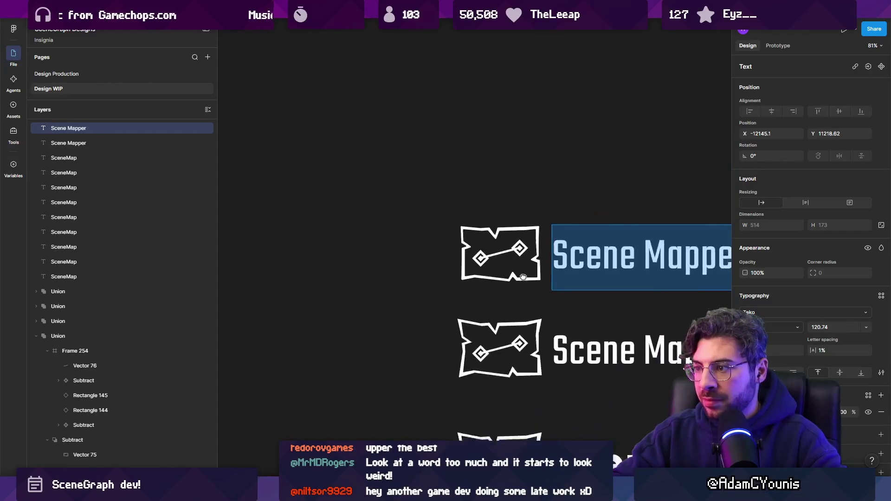
scroll(398, 272, down, 5)
click(437, 237)
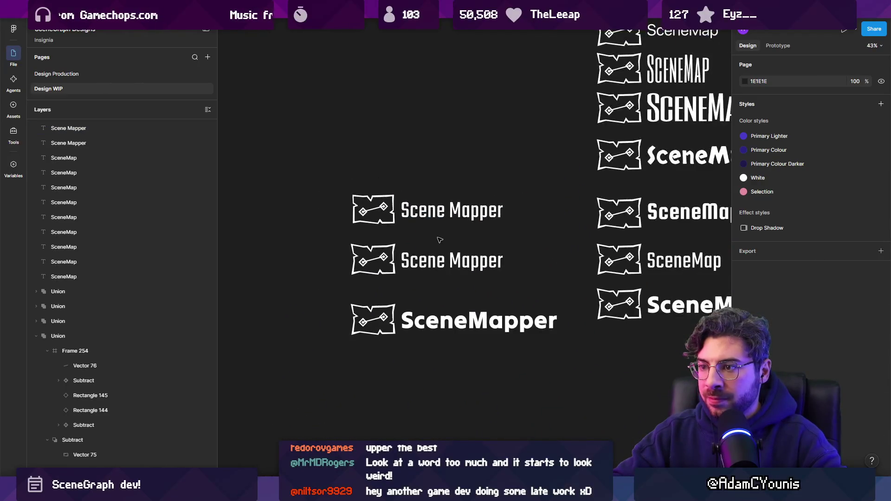
scroll(405, 232, up, 3)
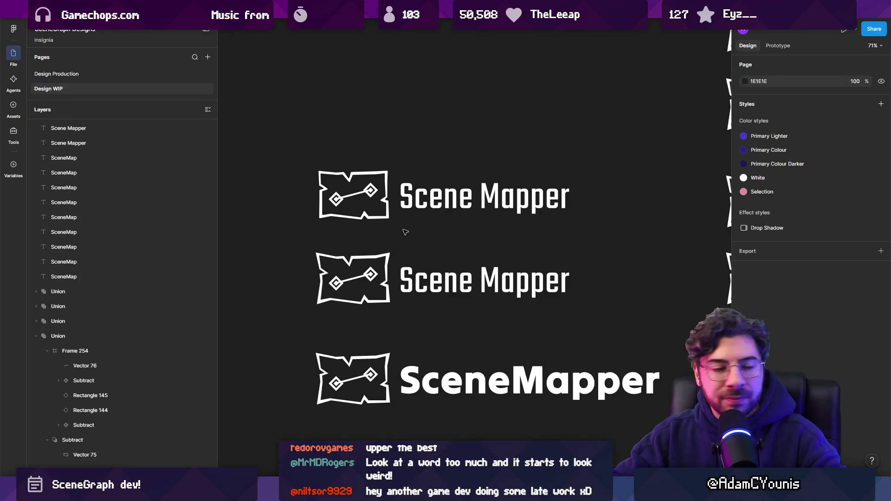
scroll(350, 195, up, 5)
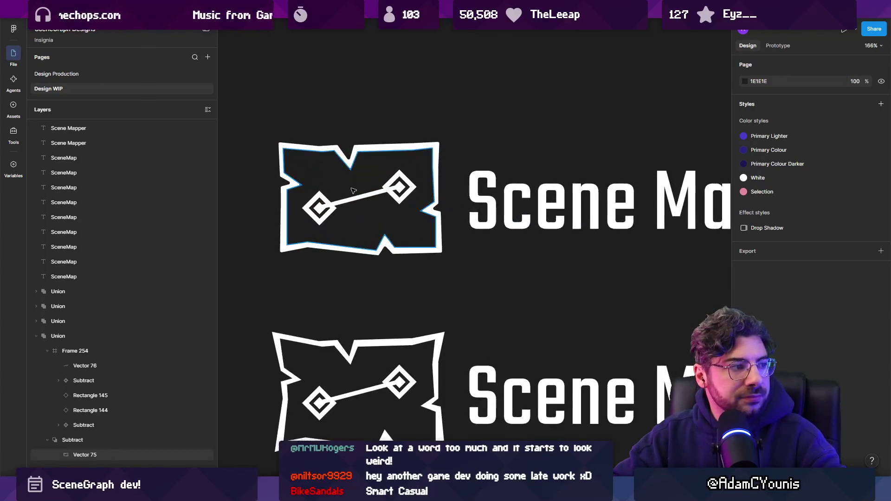
click(491, 251)
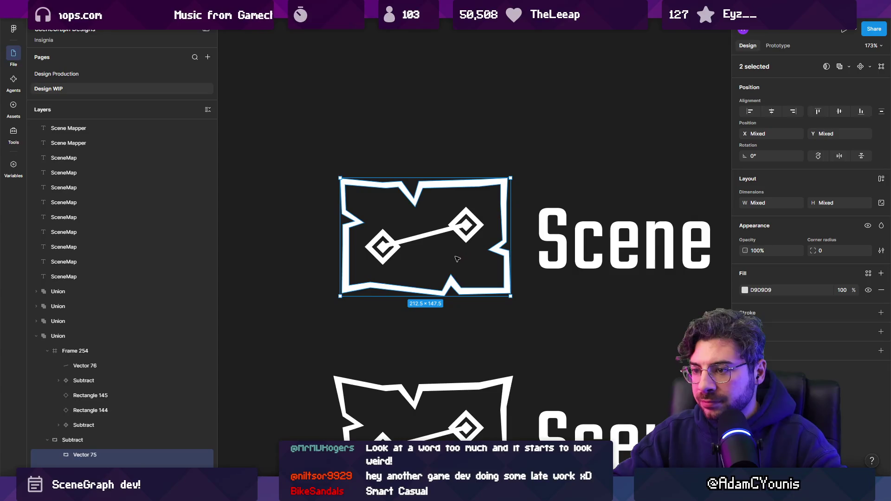
scroll(379, 254, up, 1)
scroll(511, 241, up, 5)
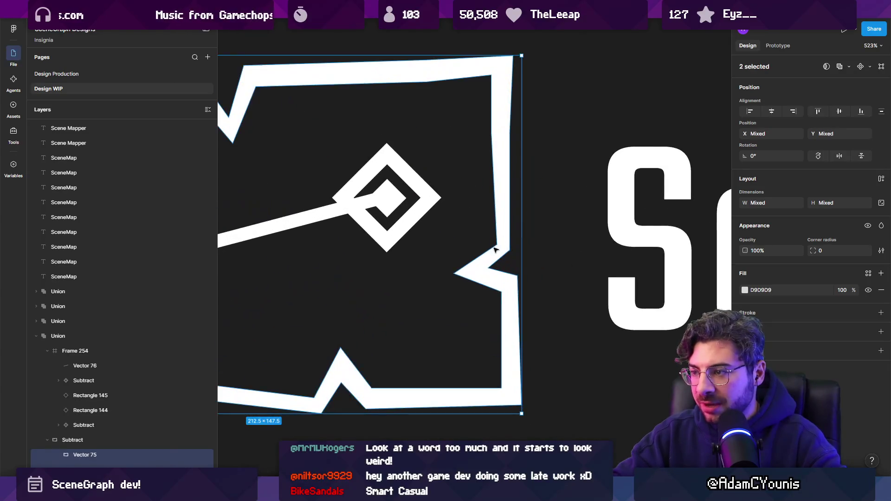
Shift the outline's top-left corner vertex right until it snaps into alignment.
double_click(496, 246)
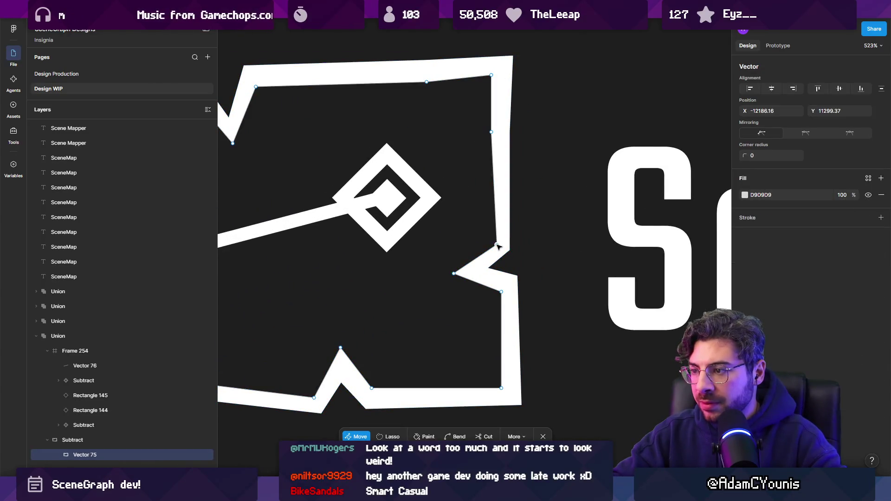
scroll(566, 248, down, 5)
scroll(329, 206, up, 3)
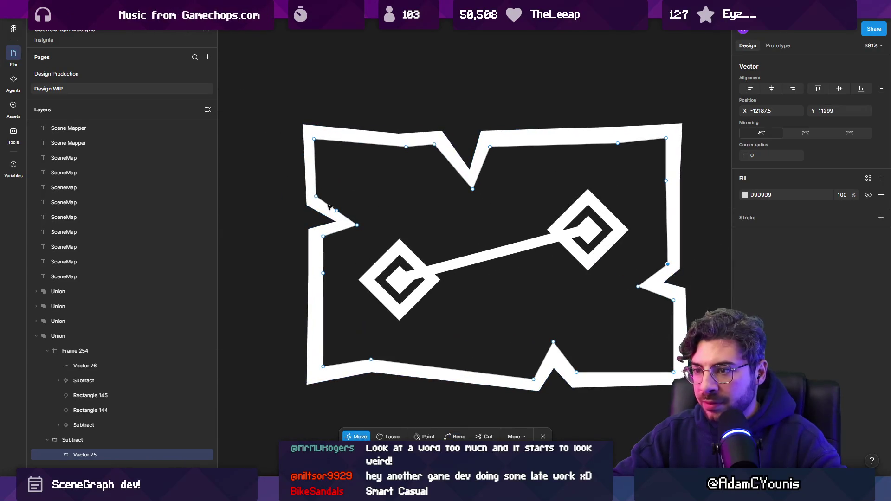
click(319, 197)
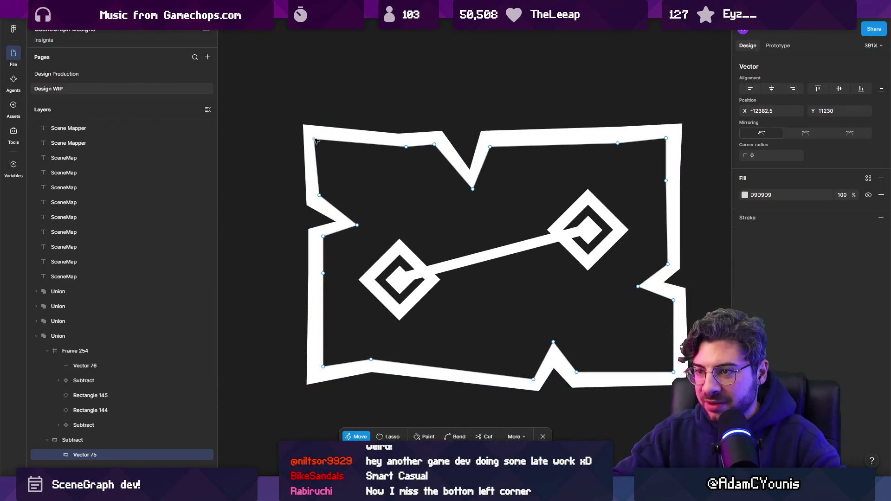
drag(315, 139, 318, 137)
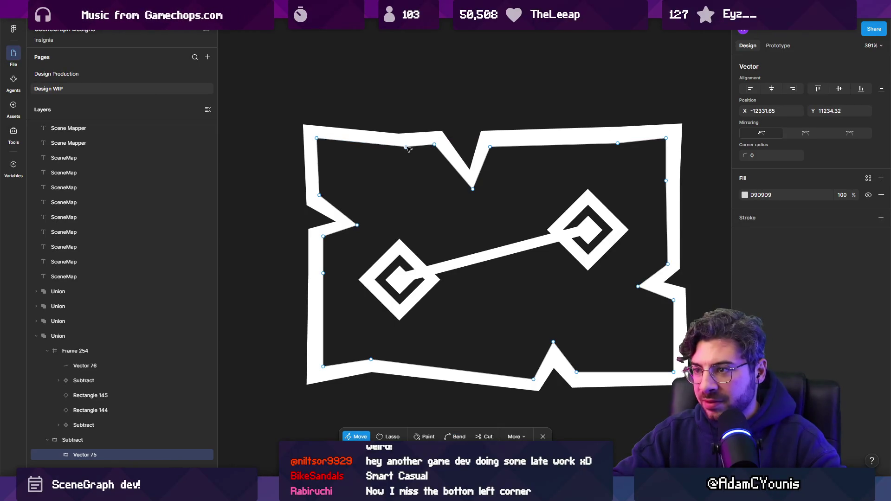
scroll(452, 155, down, 3)
key(Escape)
key(Escape)
Select the top Scene Mapper wordmark, then the top logo's outline path.
scroll(559, 179, down, 3)
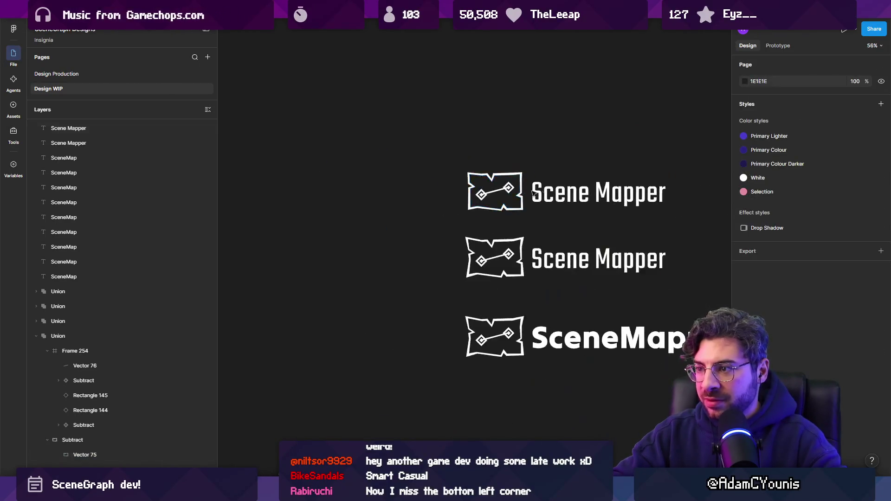
scroll(571, 263, up, 2)
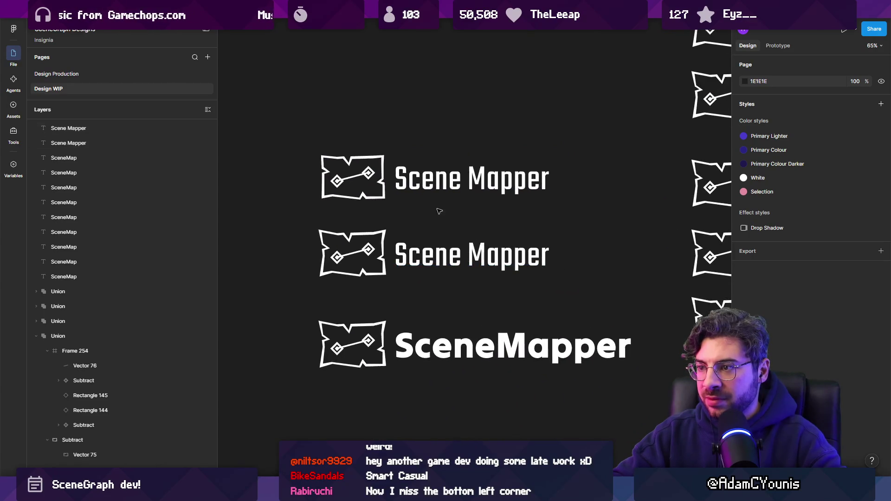
click(444, 194)
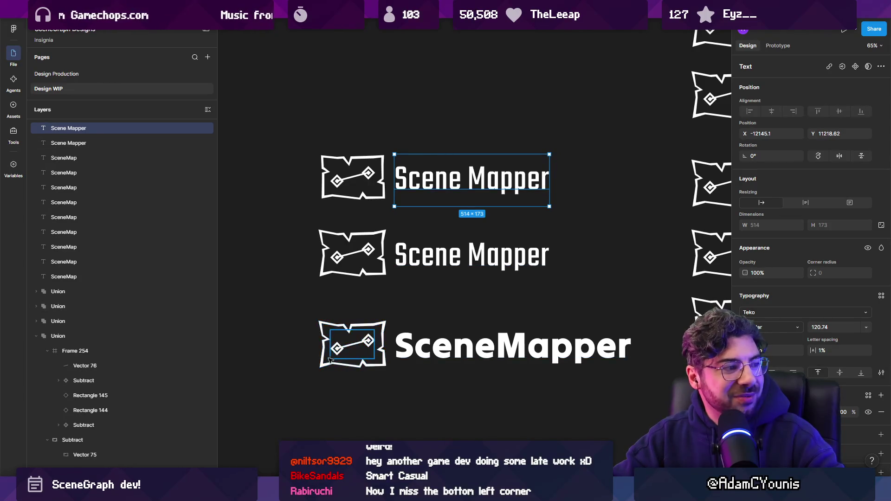
scroll(358, 205, up, 6)
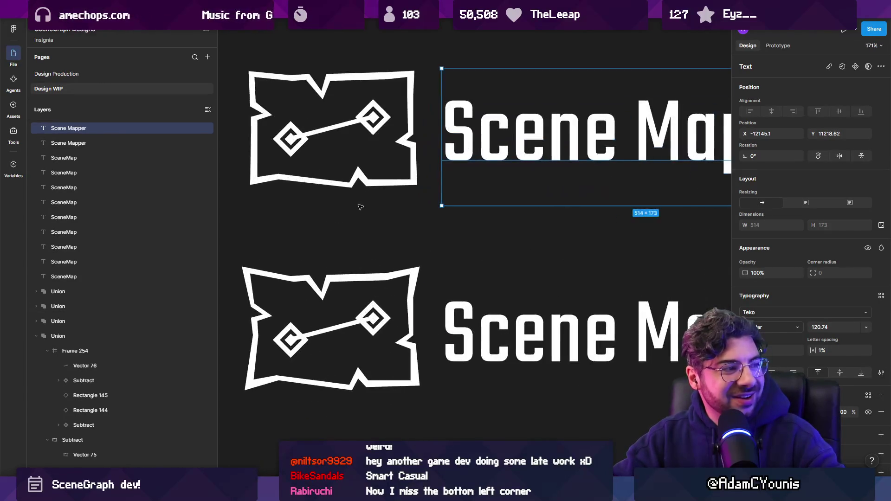
click(315, 251)
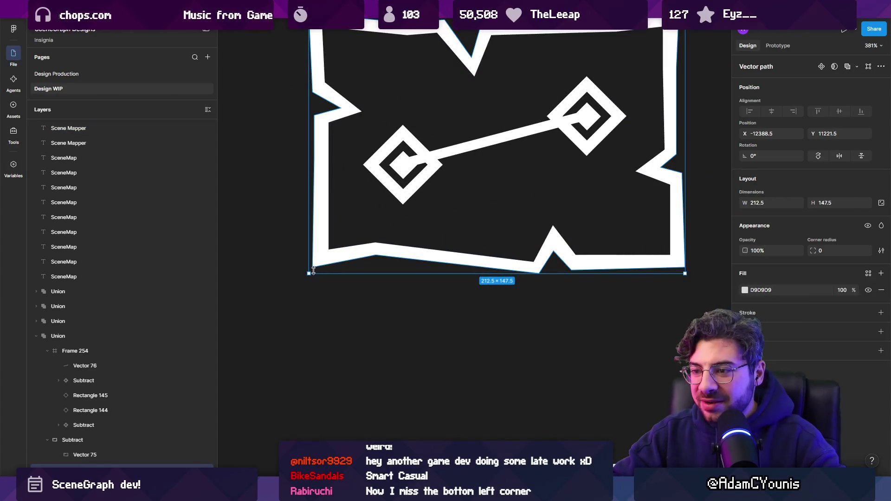
Pull the jagged outline's top-right corner vertex outward into a sharper point.
double_click(312, 260)
click(325, 253)
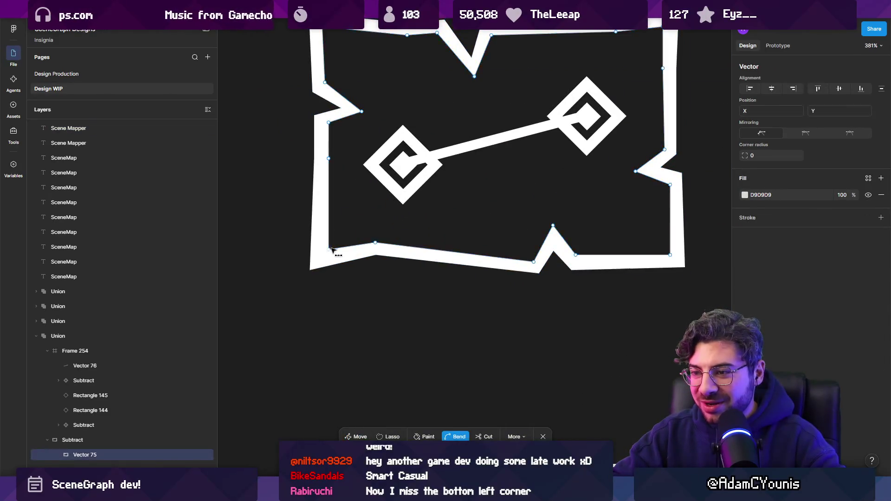
scroll(298, 253, down, 6)
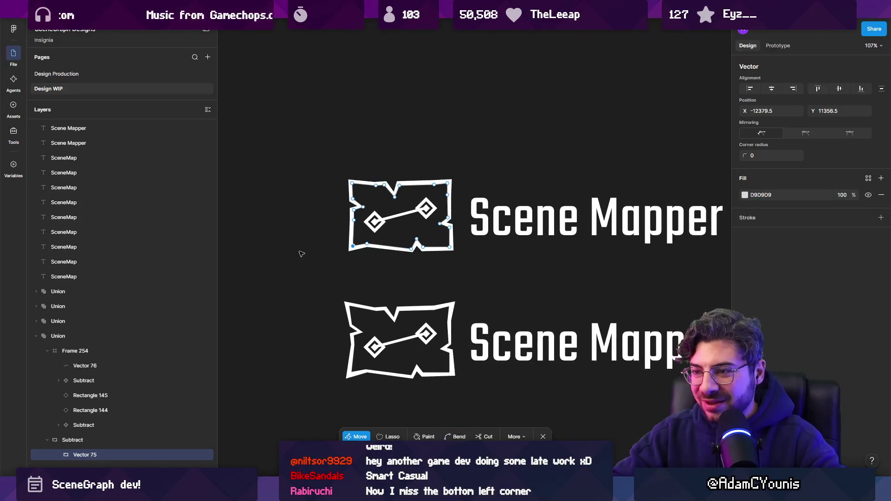
key(Escape)
key(Escape)
scroll(523, 225, down, 3)
scroll(385, 219, up, 10)
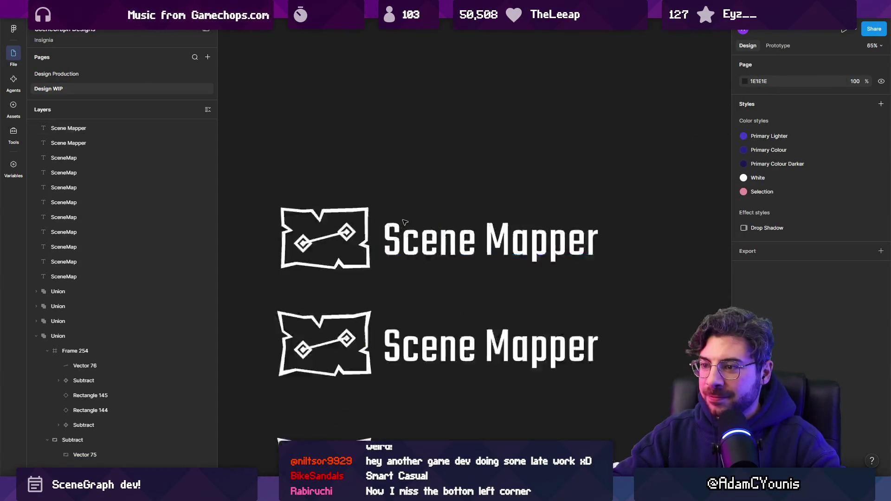
click(343, 179)
double_click(343, 180)
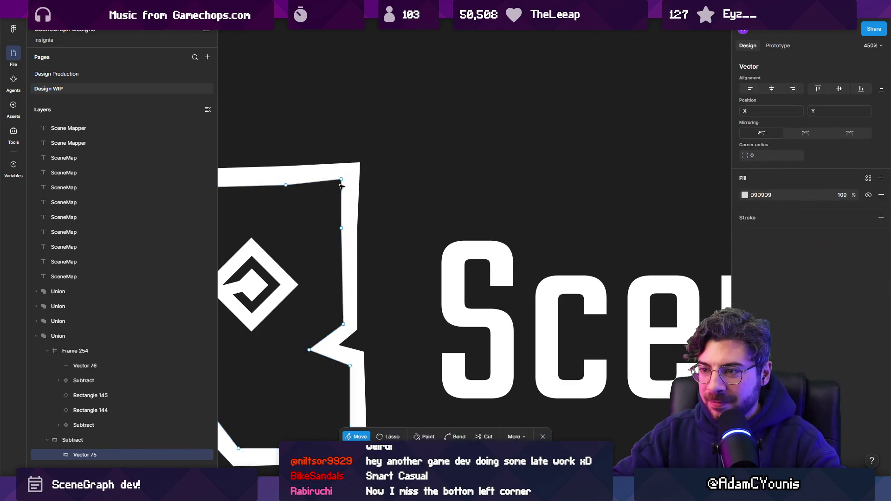
drag(347, 180, 364, 164)
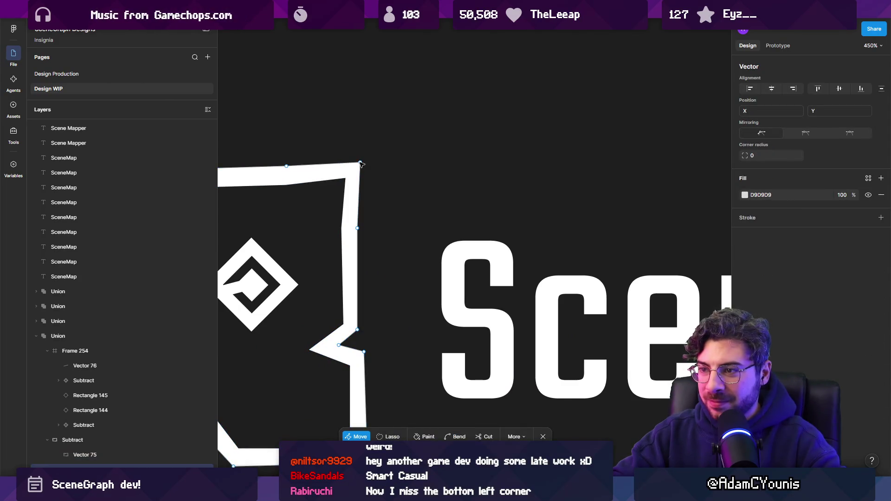
scroll(342, 229, down, 10)
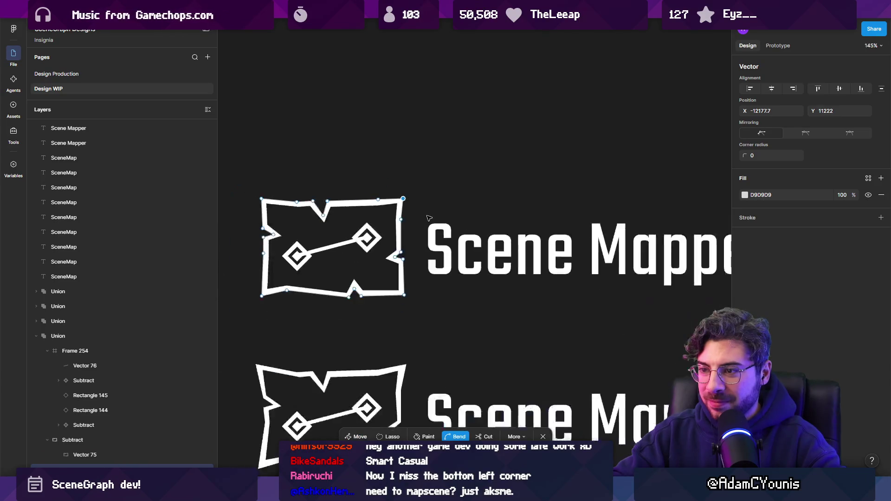
click(302, 268)
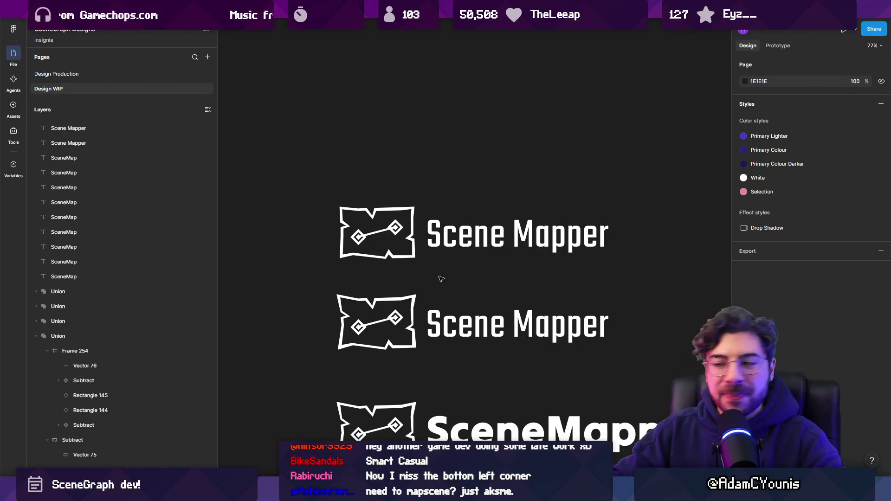
Scale the top map-outline icon from 212.5×147 down to 210×145.
scroll(440, 277, up, 5)
click(440, 274)
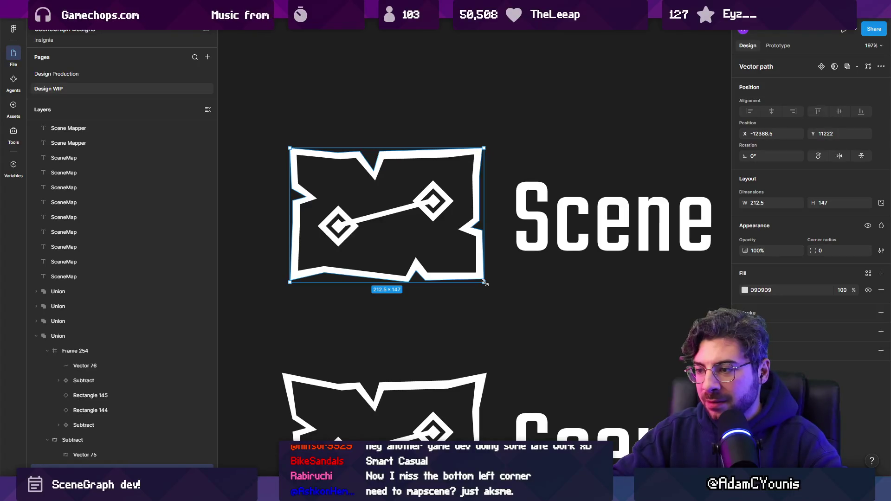
drag(483, 283, 488, 285)
scroll(478, 279, up, 5)
scroll(495, 281, down, 7)
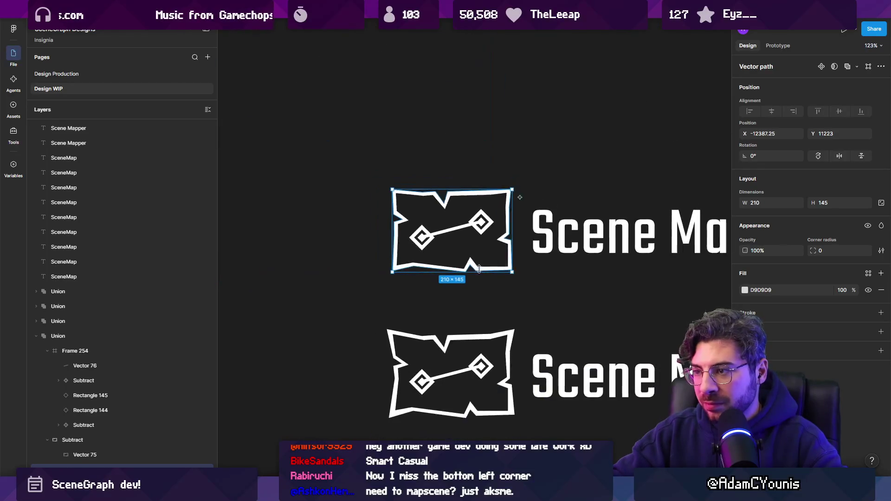
click(348, 242)
scroll(348, 243, down, 3)
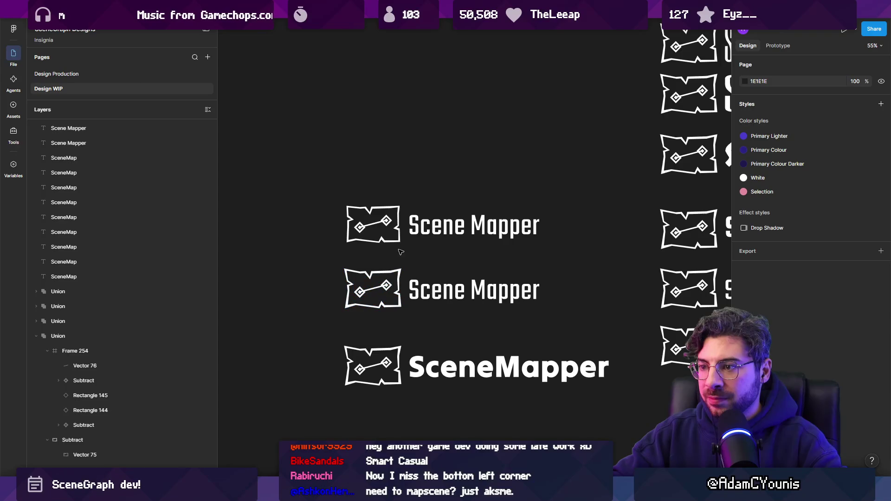
scroll(470, 215, down, 2)
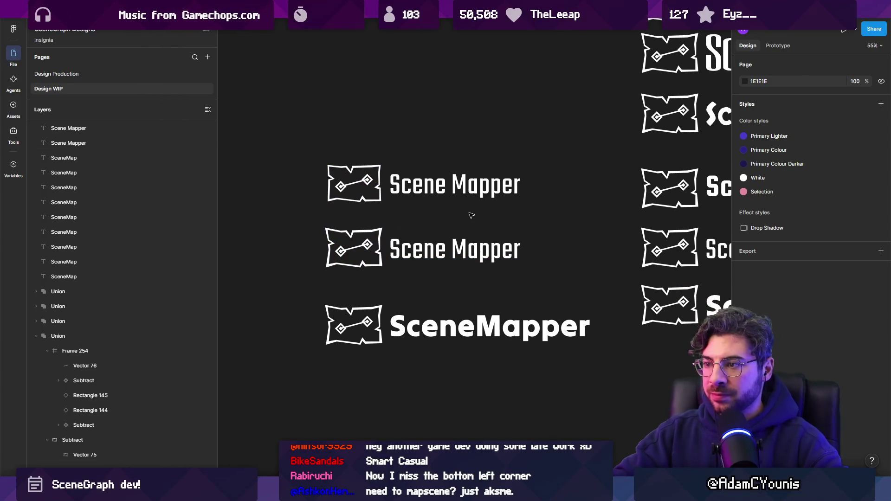
click(460, 202)
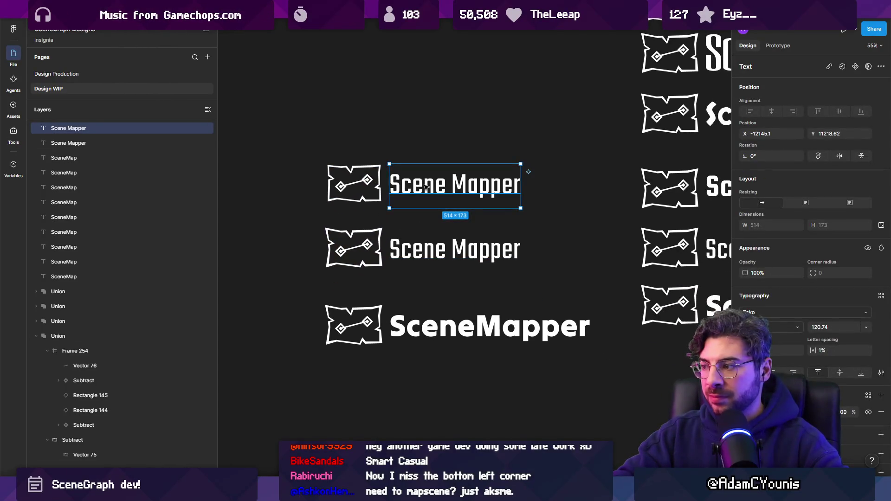
Keep the top wordmark in Teko, cut letter spacing from 1% to 0%, and realign it.
key(ctrl+z)
key(ctrl+z)
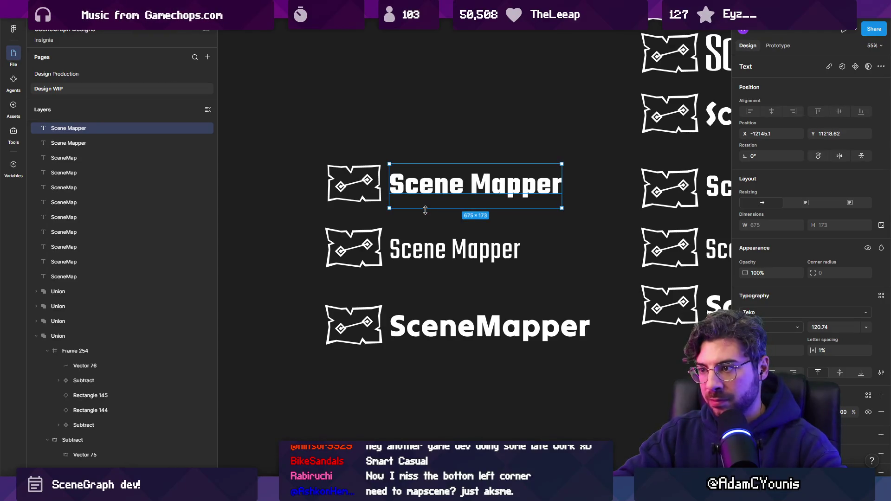
key(ctrl+shift+z)
key(ctrl+shift+z)
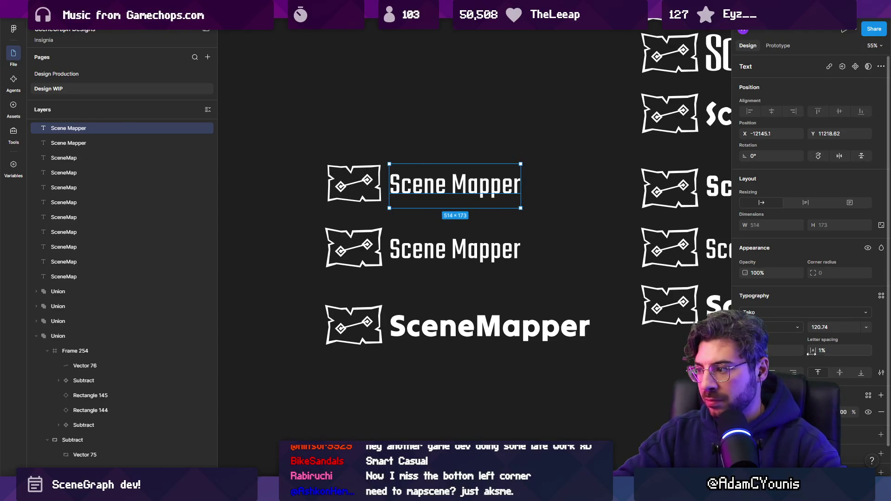
drag(812, 353, 807, 354)
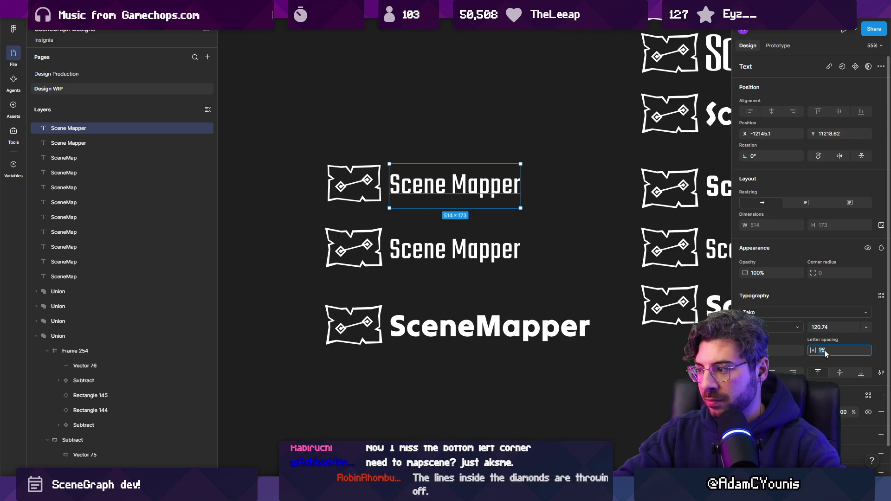
scroll(514, 281, down, 3)
click(514, 281)
scroll(441, 209, up, 2)
drag(441, 208, 439, 210)
Select the lower lockups and duplicate the top map icon upward for a new lockup.
click(434, 231)
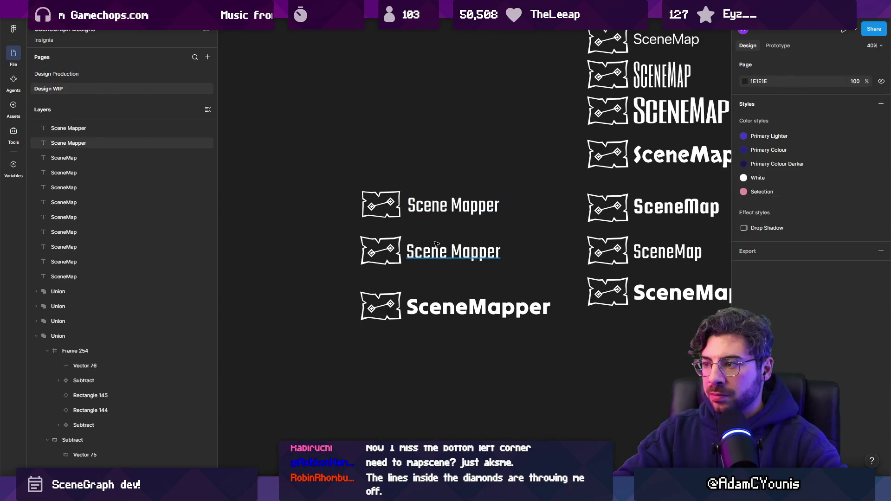
scroll(436, 245, down, 2)
mouse_move(355, 237)
mouse_down()
mouse_move(484, 322)
mouse_move(478, 313)
mouse_up()
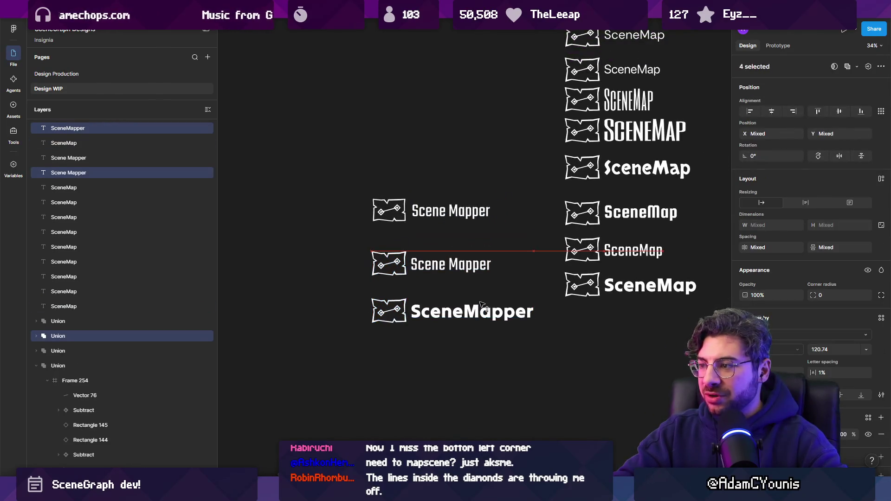
scroll(442, 233, up, 5)
key(alt)
drag(387, 297, 387, 250)
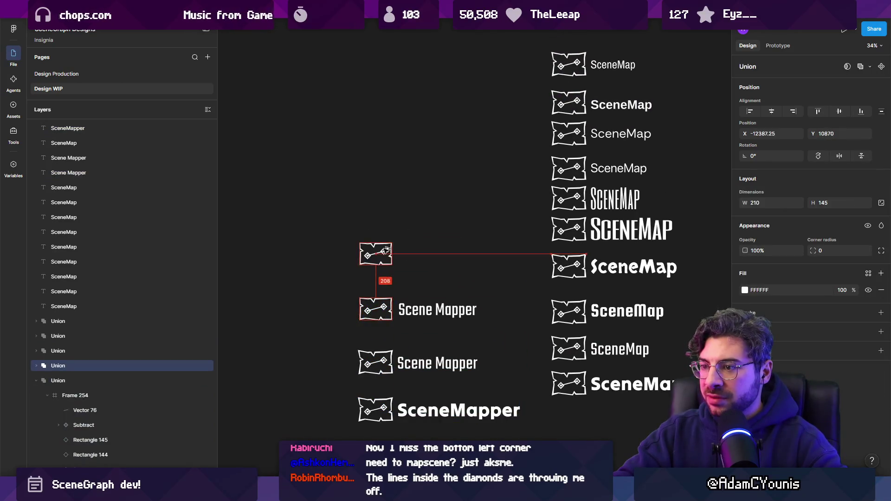
scroll(510, 161, down, 6)
scroll(553, 83, up, 5)
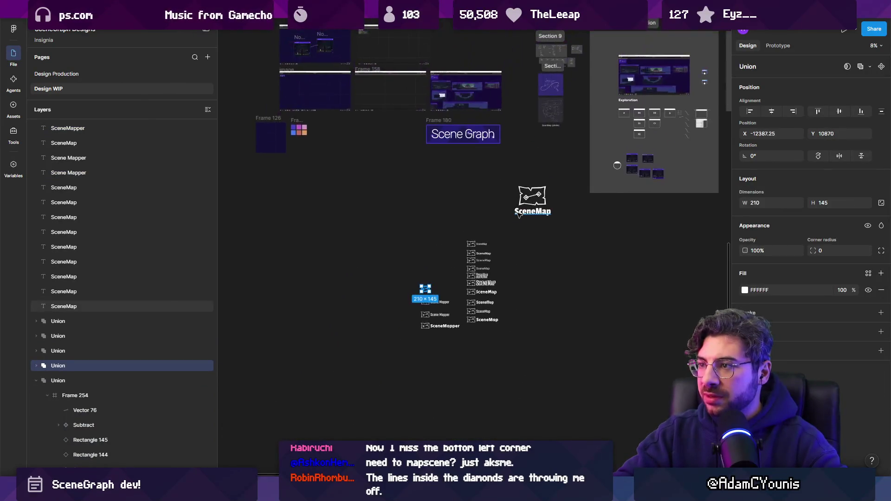
Delete the large SceneMap logo.
click(551, 218)
click(507, 148)
click(520, 167)
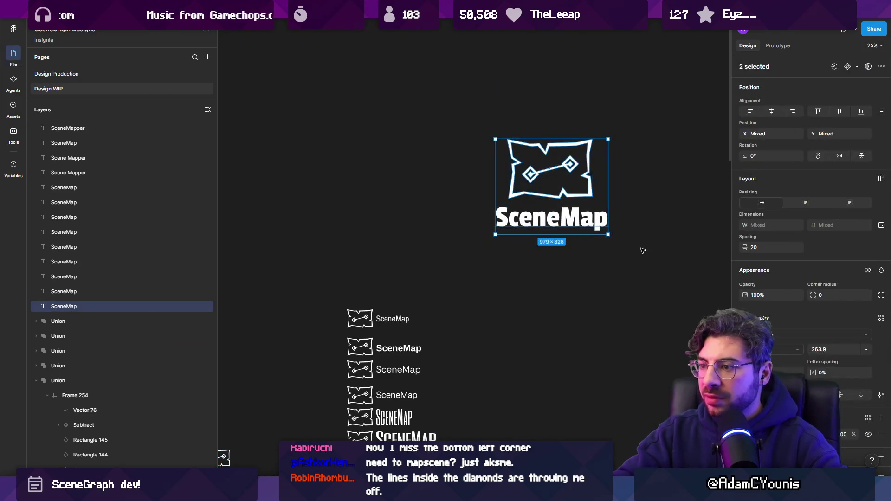
key(Delete)
Copy the small SceneMap wordmark beside the new map icon.
scroll(643, 249, down, 3)
scroll(642, 249, left, 3)
click(498, 227)
scroll(497, 227, down, 3)
scroll(498, 227, left, 4)
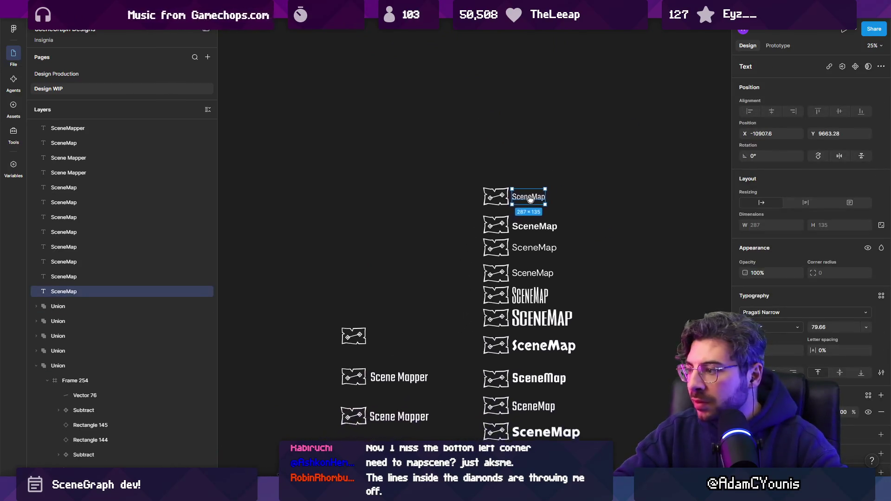
drag(587, 157, 442, 299)
scroll(441, 299, up, 8)
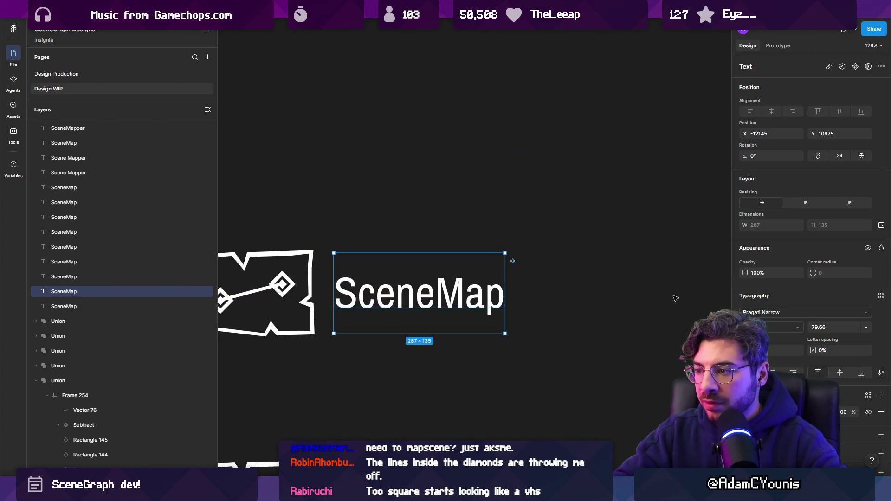
Set the new SceneMap wordmark's font to Rubik.
click(776, 313)
text(rubik)
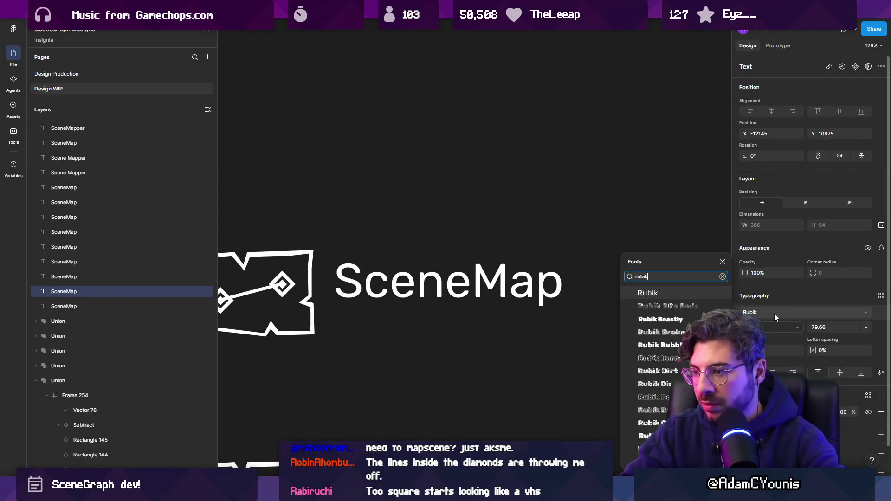
key(Return)
scroll(464, 304, down, 3)
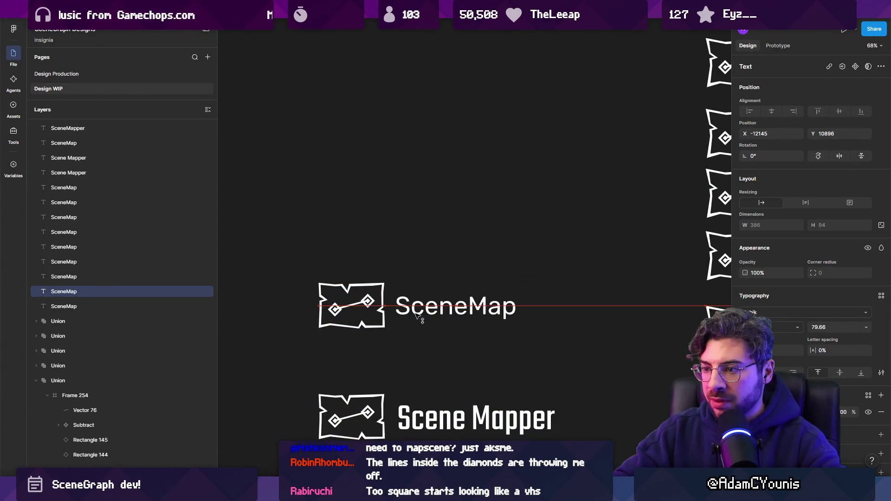
click(427, 235)
Duplicate the Rubik SceneMap wordmark just above the original.
scroll(428, 235, down, 2)
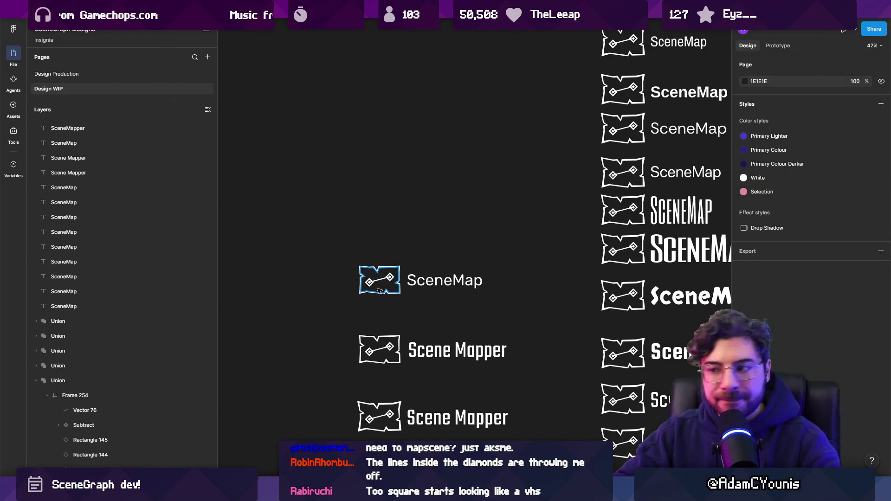
scroll(377, 288, up, 4)
drag(480, 257, 480, 157)
scroll(480, 157, up, 3)
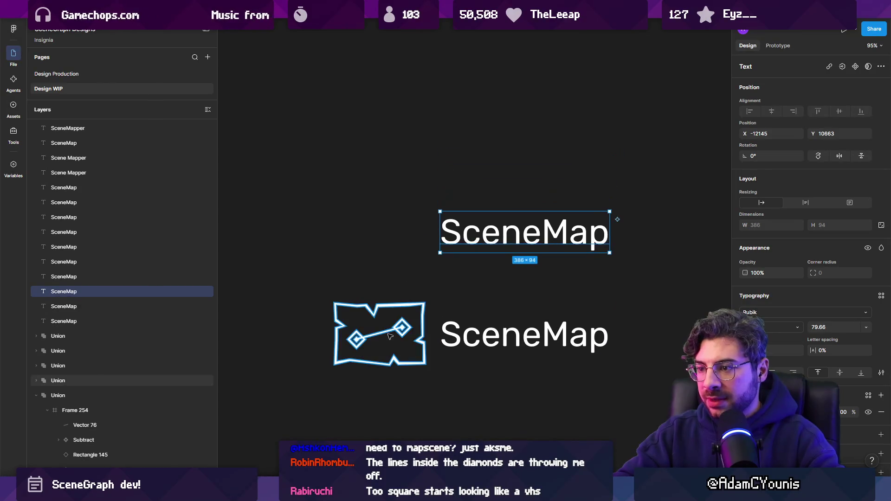
Duplicate the icon outline upward and delete its inner cut-out path.
click(402, 312)
drag(402, 312, 402, 209)
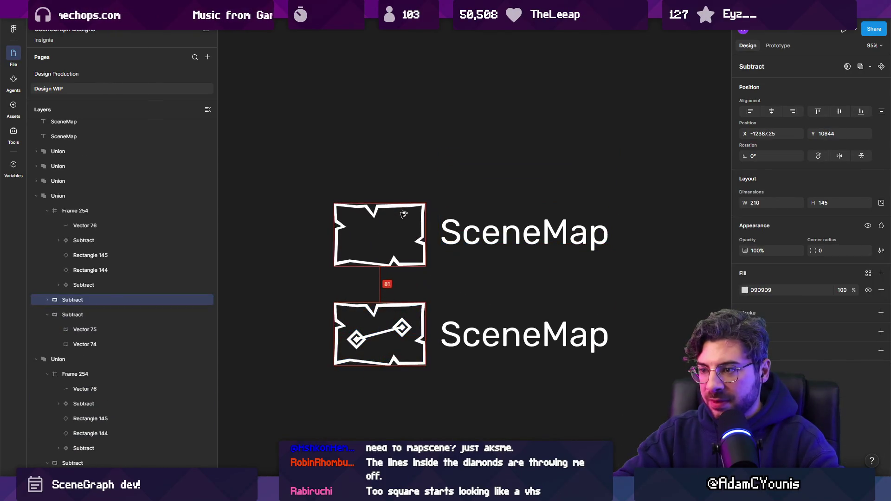
scroll(363, 223, up, 5)
double_click(280, 212)
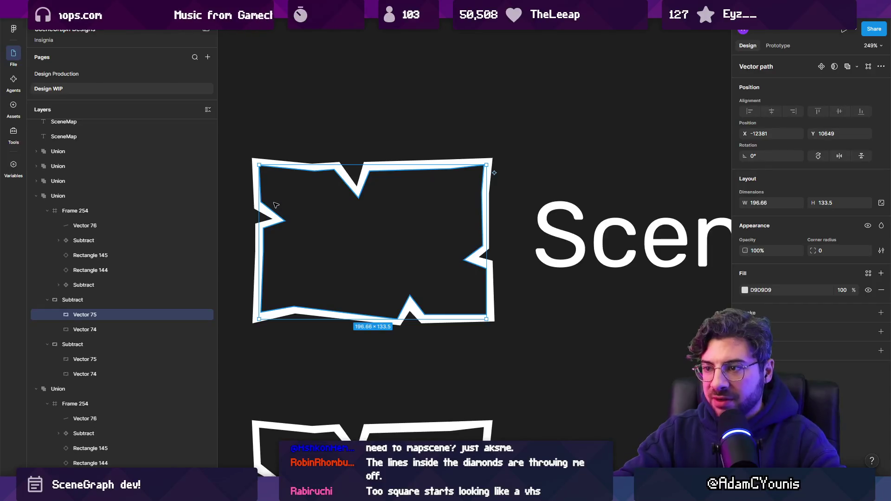
key(Delete)
click(319, 223)
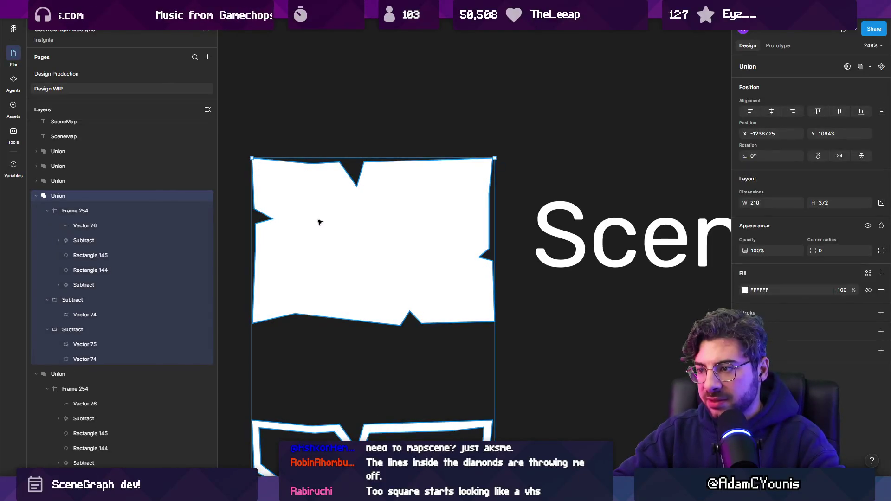
double_click(318, 224)
key(Escape)
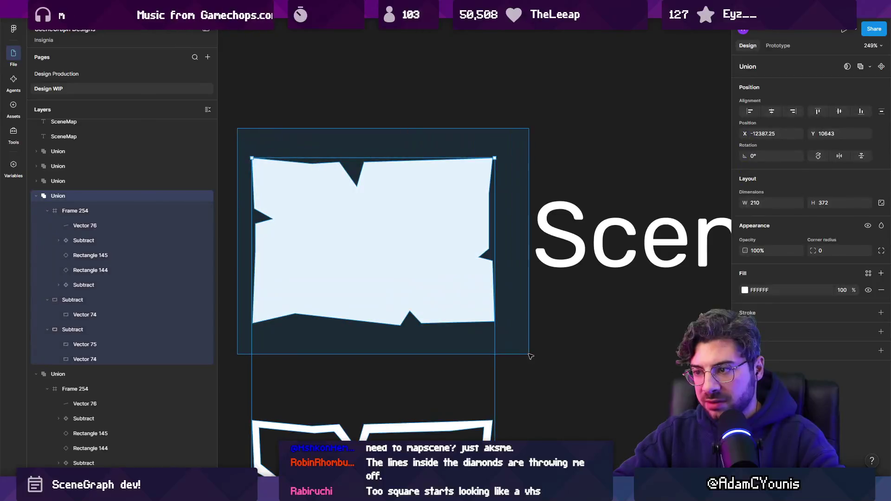
Make the subtract shape a standalone flattened path with a thicker outline stroke.
double_click(472, 312)
mouse_move(235, 128)
mouse_down()
mouse_move(378, 288)
mouse_move(506, 339)
mouse_up()
key(Delete)
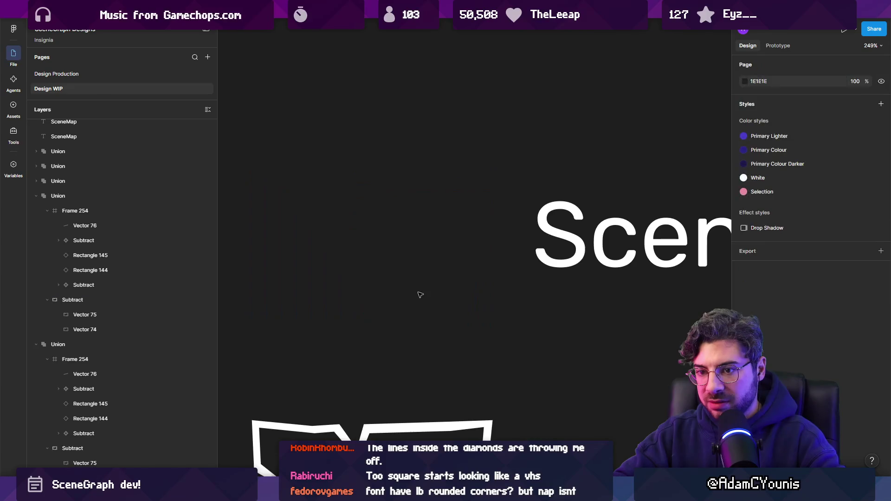
key(ctrl+v)
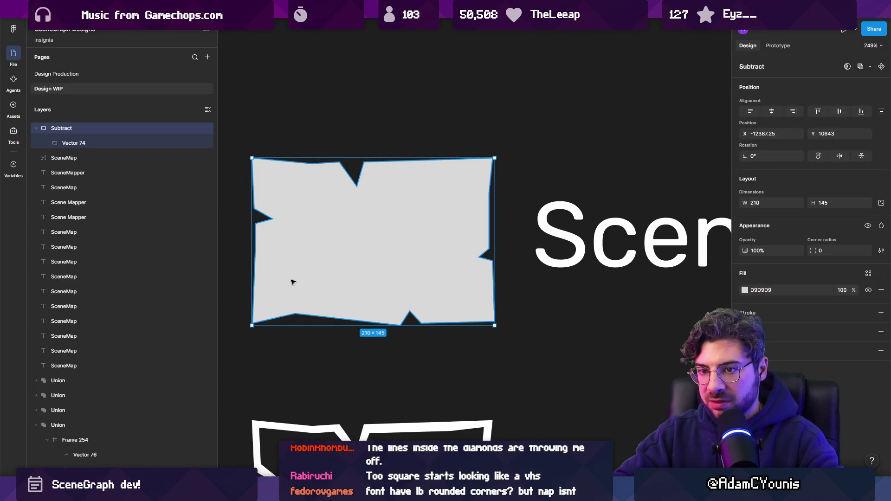
key(ctrl+shift+g)
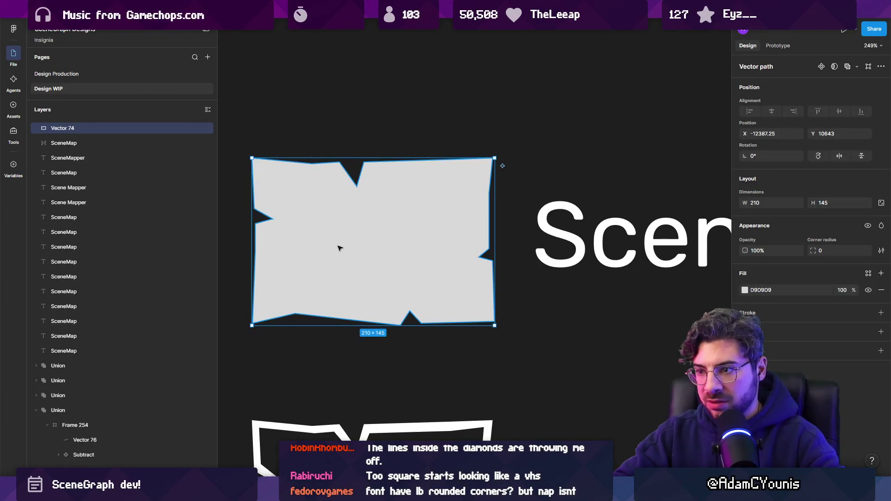
key(shift+x)
drag(807, 333, 811, 333)
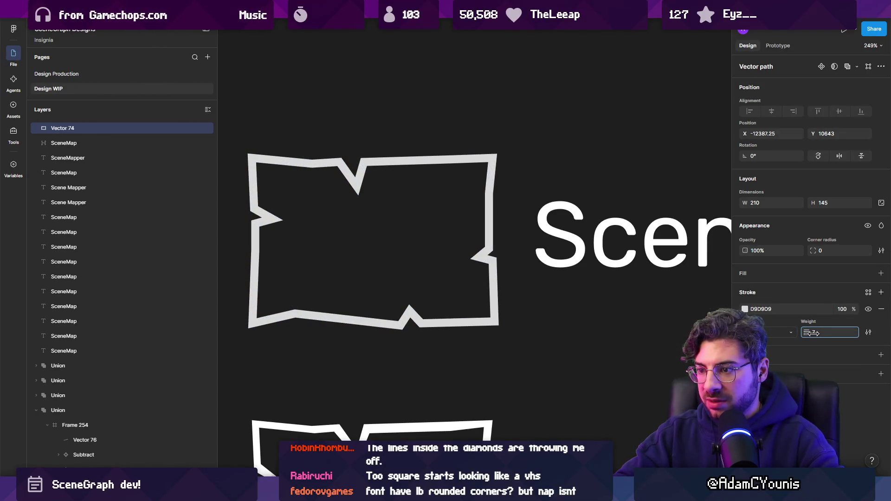
ctrl+scroll(446, 222, down, 5)
Copy the lower icon's diamond-and-line route into the upper outline and union them.
click(456, 177)
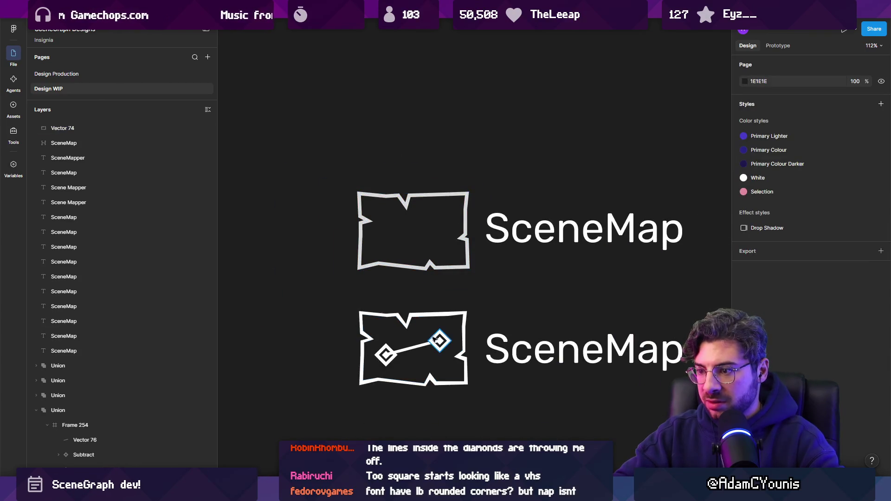
click(435, 342)
click(422, 348)
alt+drag(405, 352, 416, 234)
ctrl+scroll(416, 233, up, 2)
drag(320, 151, 495, 290)
click(444, 256)
key(ctrl+x)
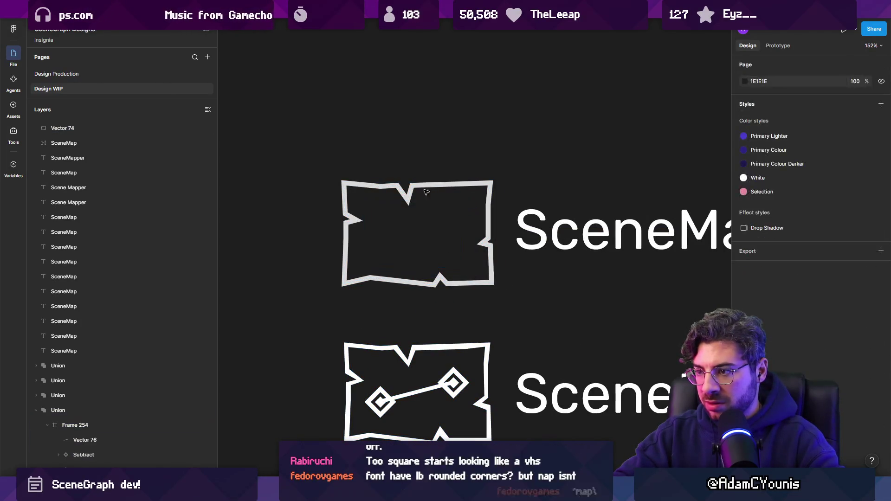
click(371, 183)
key(ctrl+v)
mouse_move(323, 155)
mouse_down()
mouse_move(353, 195)
mouse_move(502, 297)
mouse_up()
click(858, 68)
Check the merged icon's fill colour and select the outline inside it.
click(437, 177)
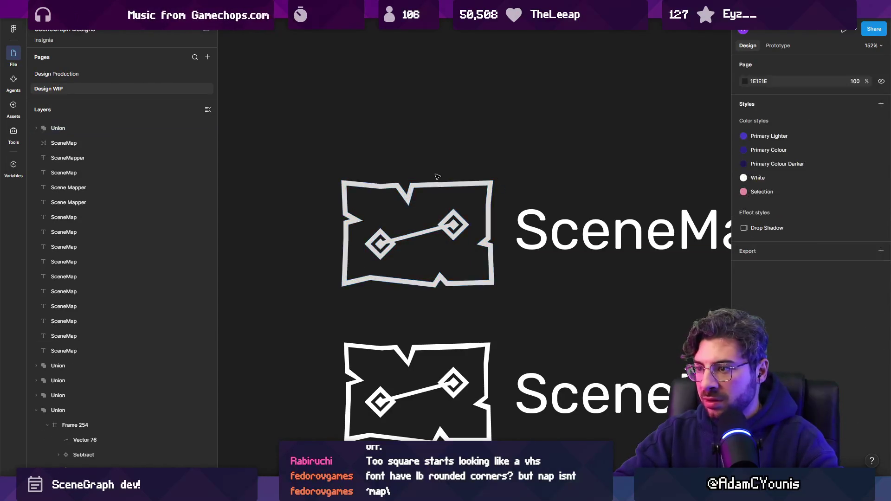
click(450, 203)
click(745, 290)
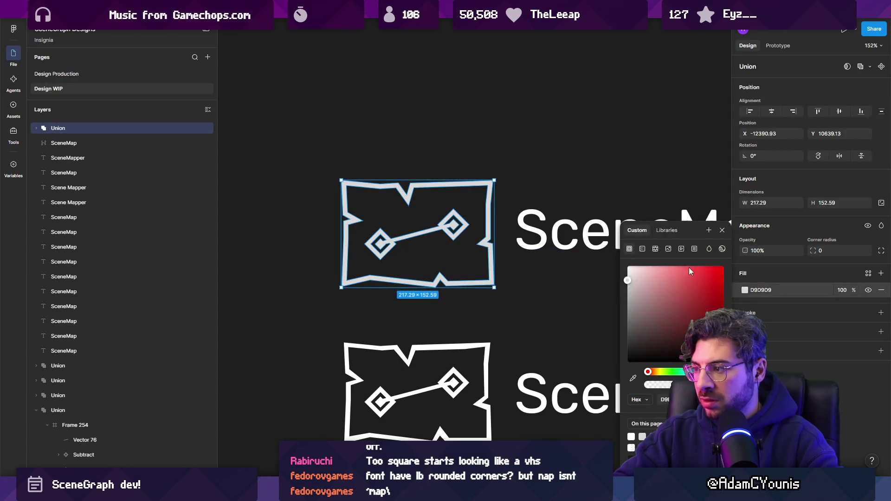
click(475, 194)
scroll(477, 250, down, 3)
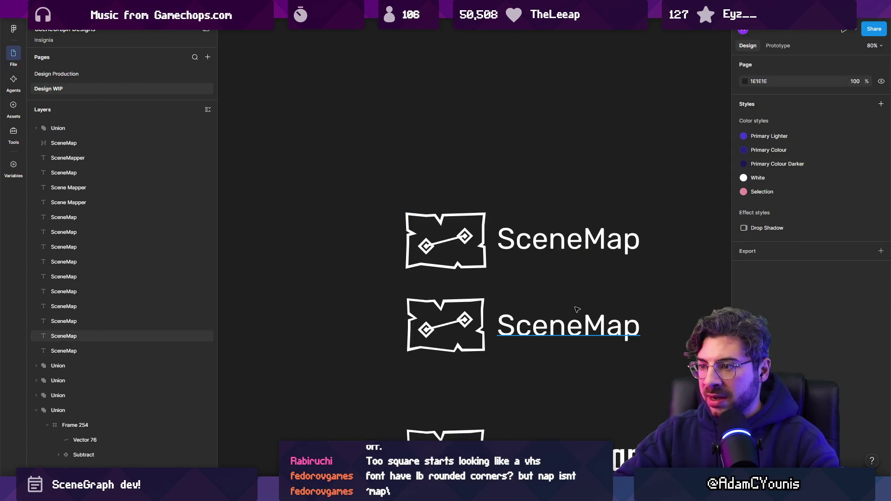
scroll(438, 250, up, 5)
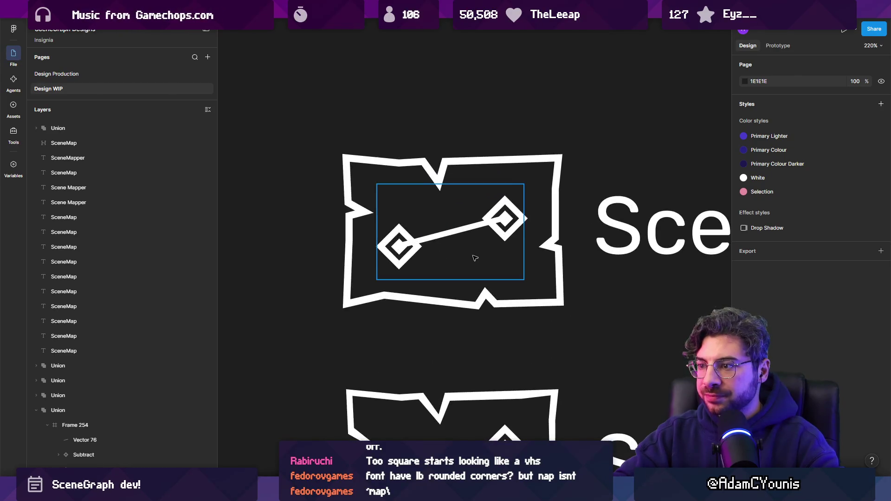
scroll(361, 242, down, 6)
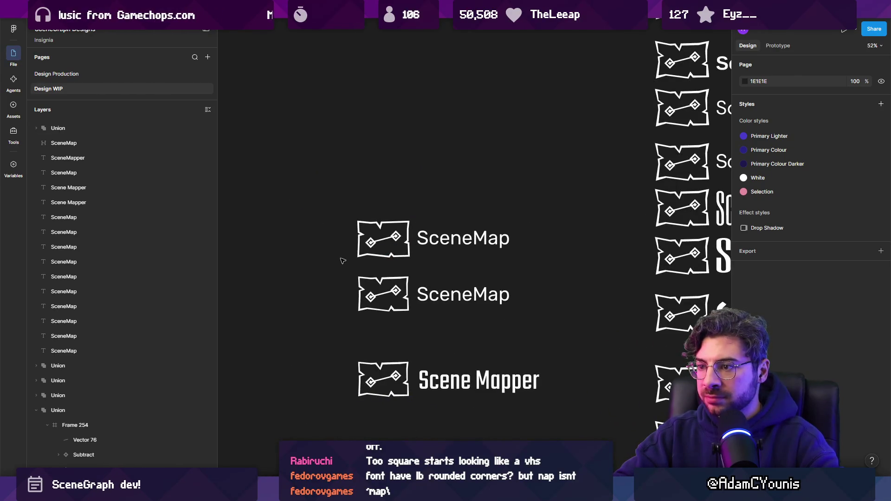
scroll(372, 258, up, 6)
double_click(335, 168)
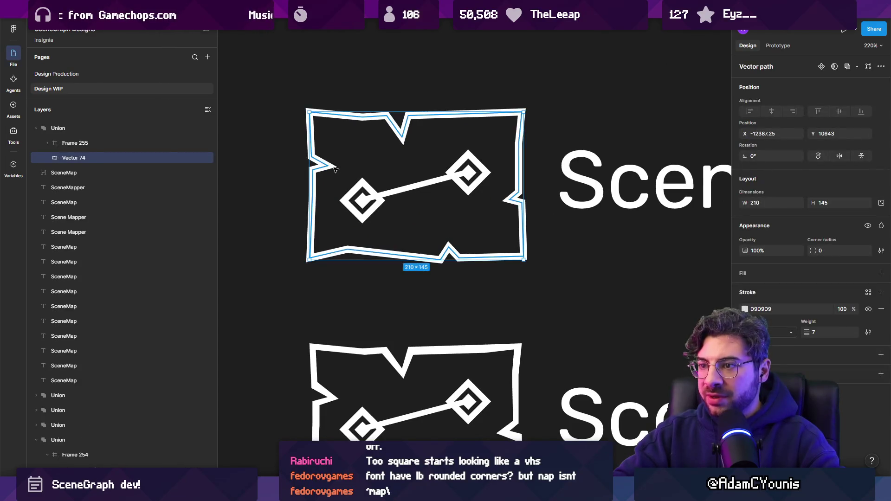
Edit the upper outline's points to remove the right-edge notch and raise a left-edge point.
double_click(329, 169)
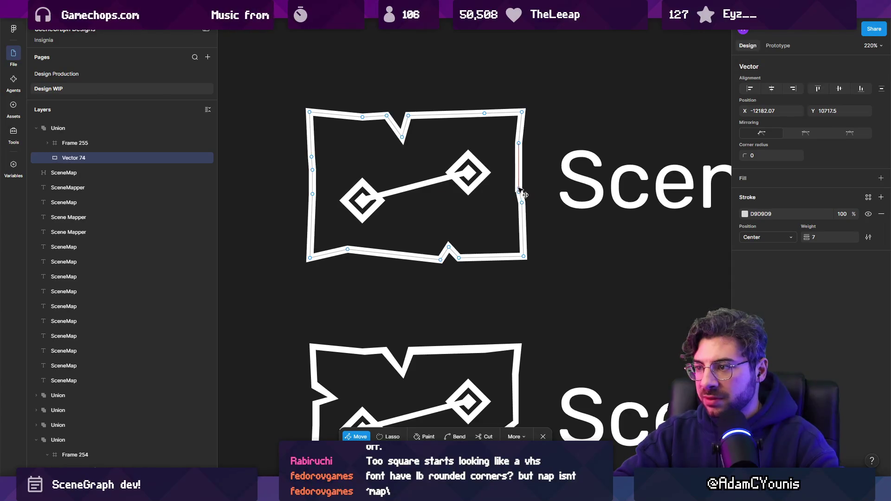
key(Escape)
key(Escape)
scroll(500, 183, down, 6)
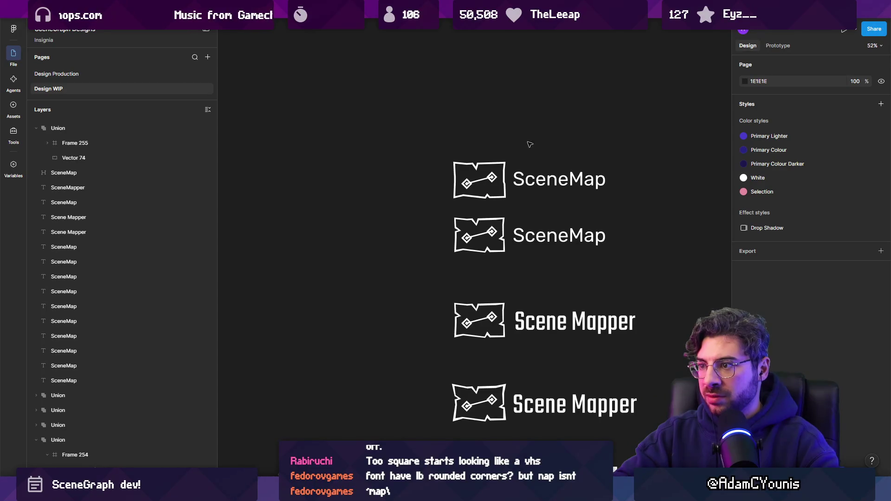
scroll(527, 148, down, 1)
scroll(511, 174, up, 7)
double_click(514, 172)
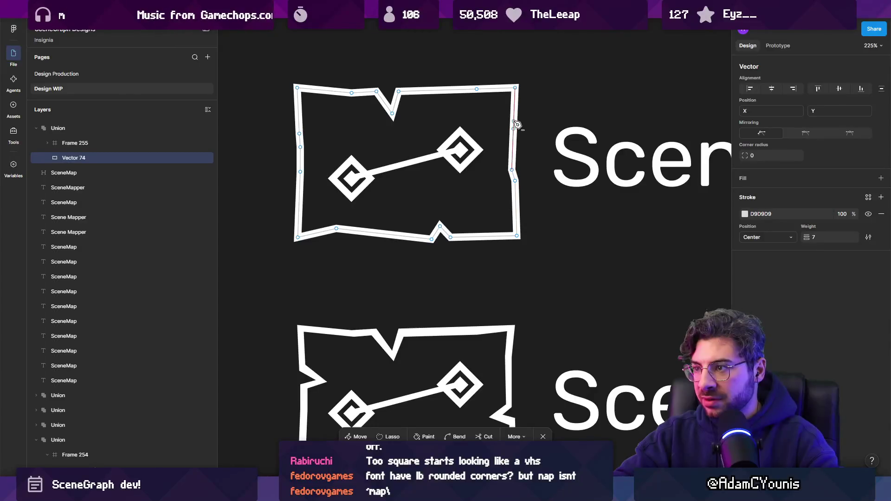
key(ctrl+z)
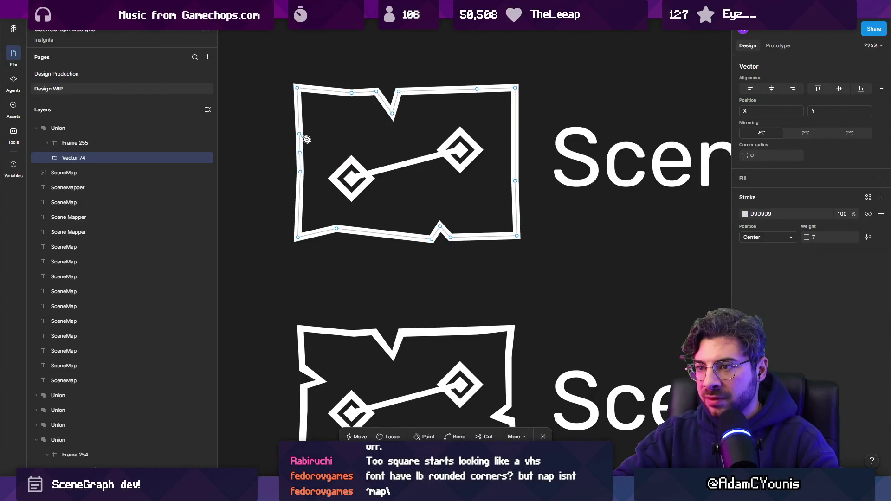
click(302, 163)
drag(305, 158, 303, 151)
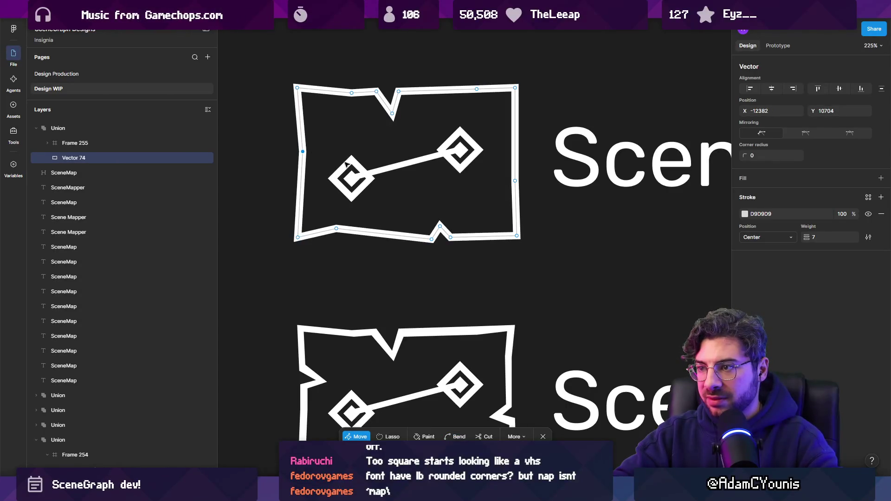
scroll(514, 184, down, 5)
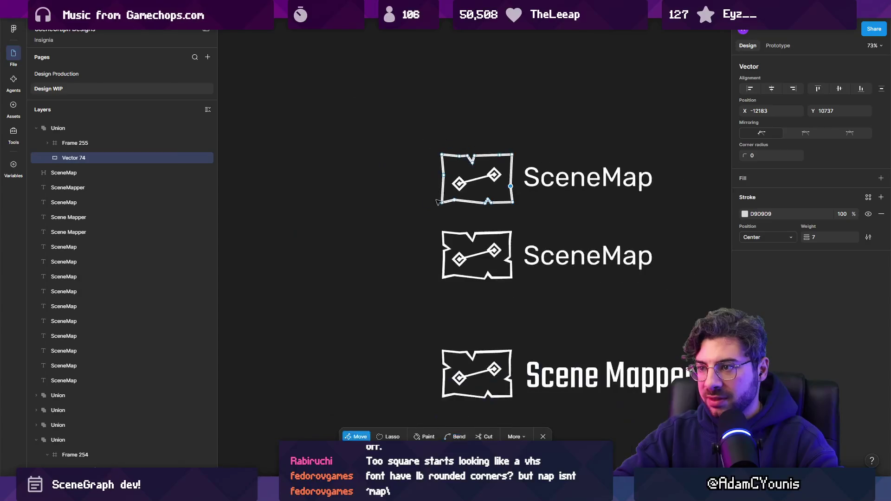
click(365, 201)
Select the upper map outline and try setting a corner radius on it.
scroll(520, 195, down, 3)
scroll(525, 167, up, 5)
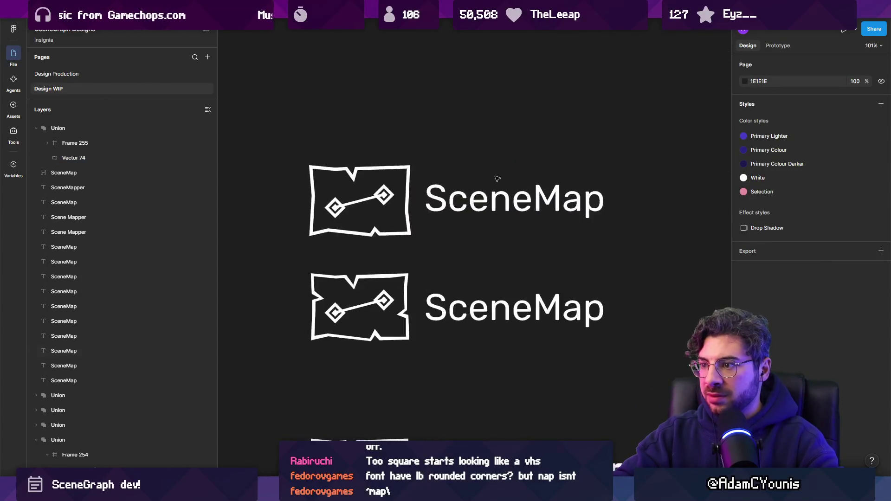
click(409, 189)
click(824, 251)
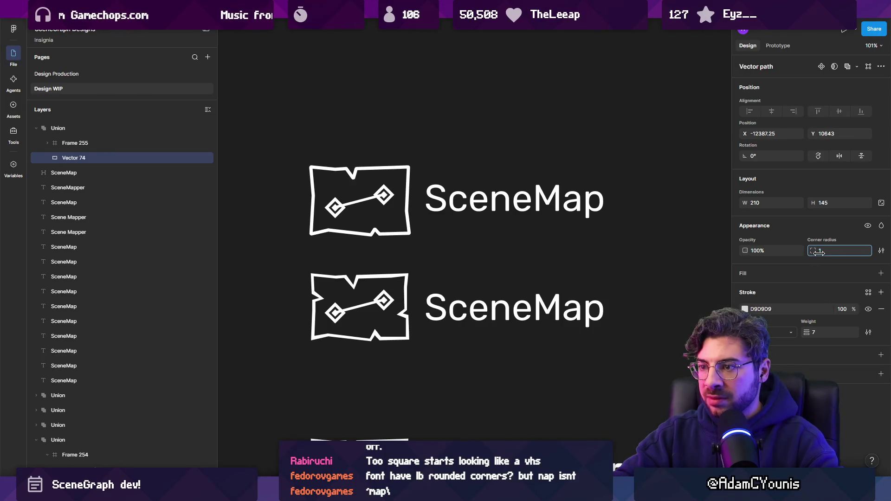
click(304, 226)
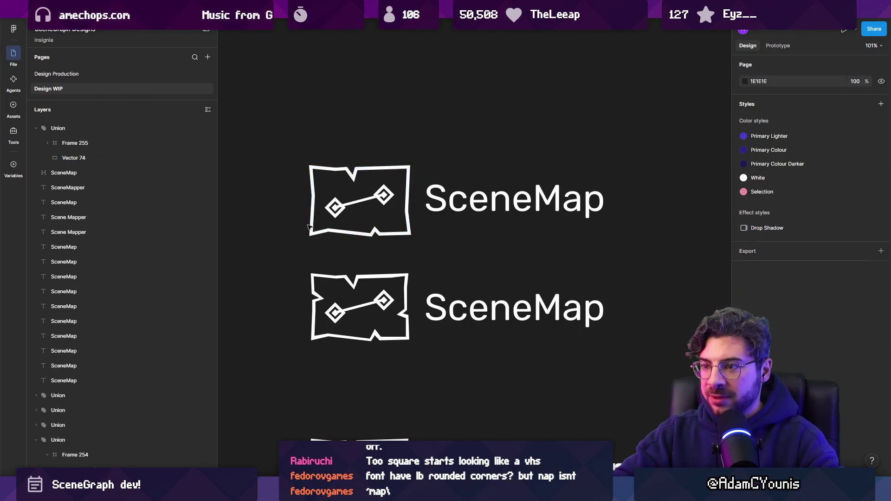
scroll(511, 175, down, 5)
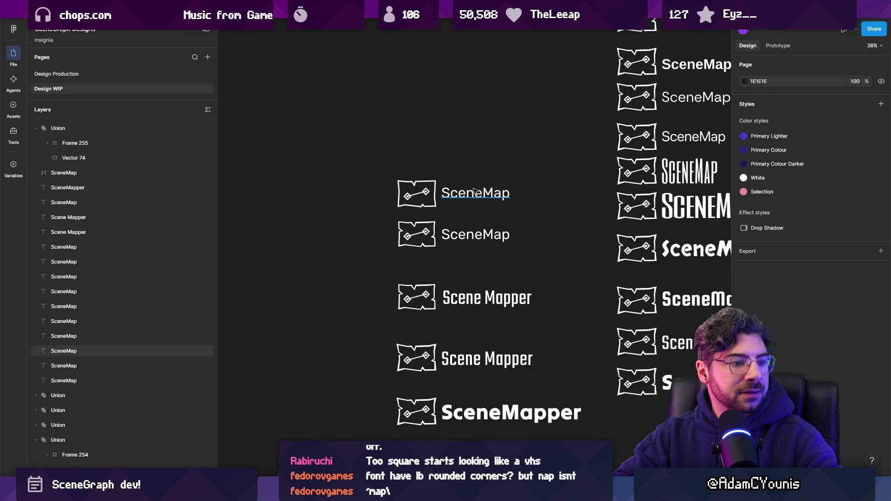
scroll(473, 191, up, 3)
scroll(452, 183, up, 3)
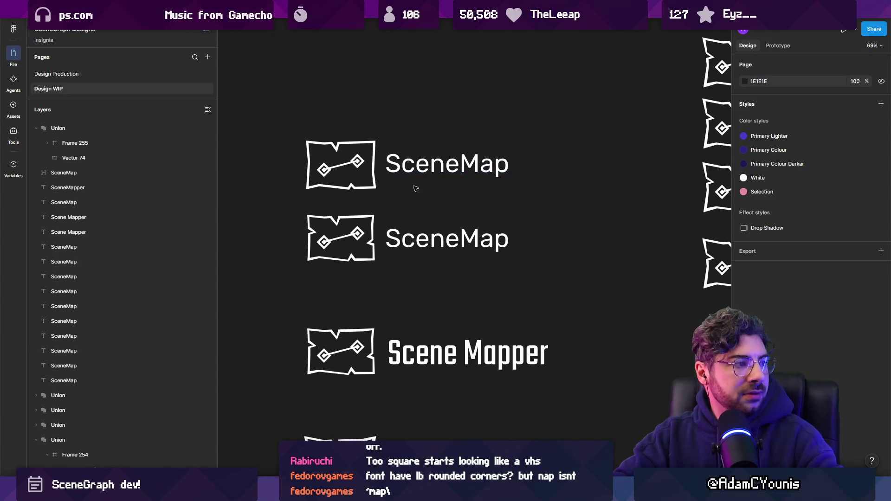
scroll(347, 178, up, 3)
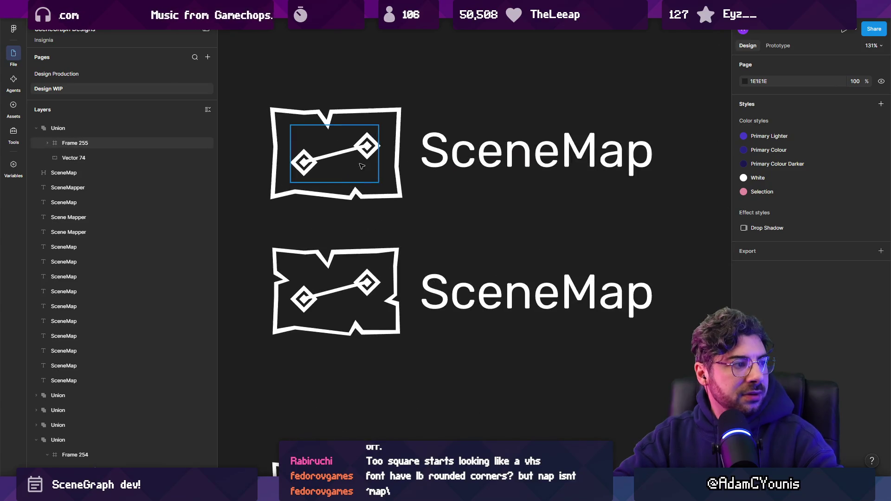
click(385, 150)
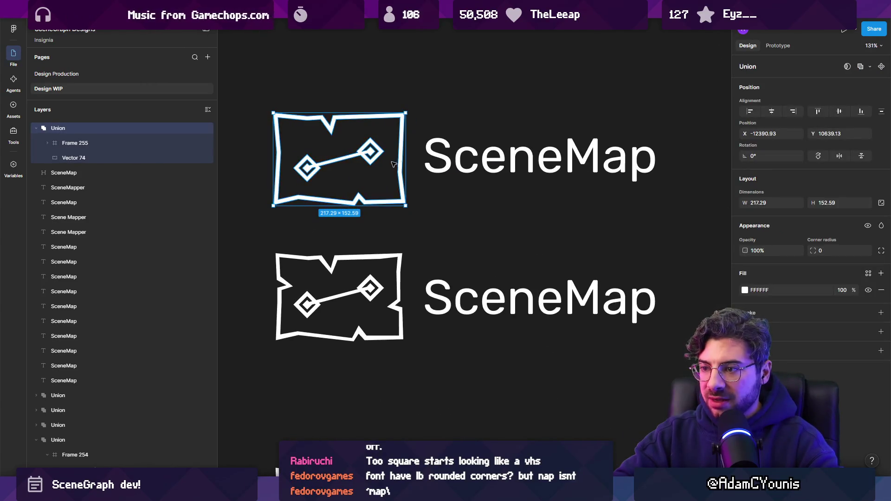
scroll(388, 163, down, 3)
click(303, 184)
Shrink the upper map outline slightly around its centre.
double_click(330, 162)
scroll(432, 251, up, 3)
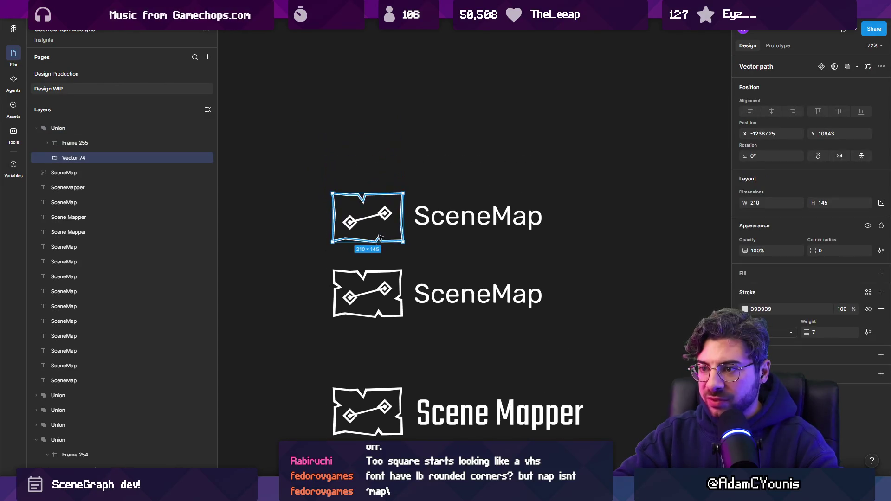
drag(426, 251, 416, 244)
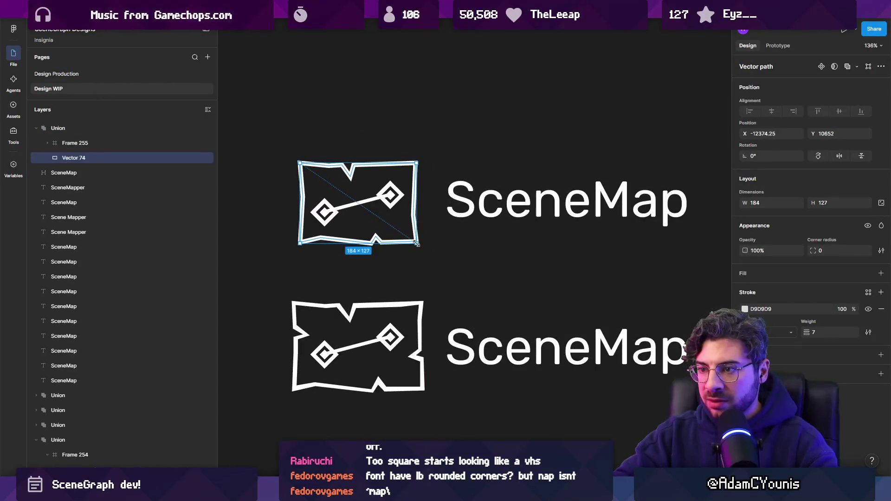
key(ctrl+z)
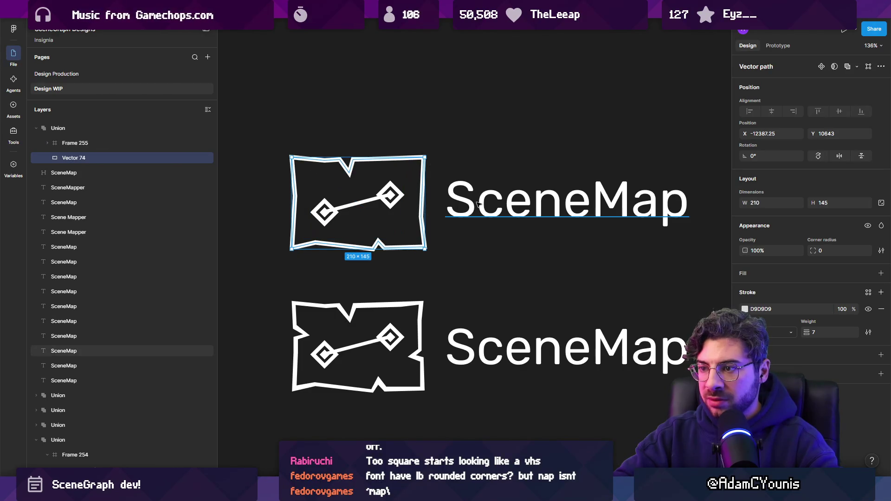
drag(426, 250, 418, 243)
click(460, 255)
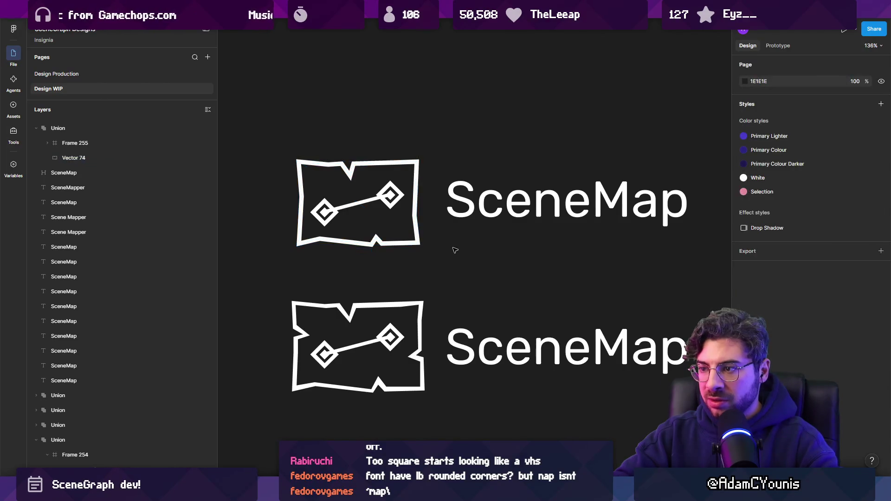
key(minus)
Scale the top SceneMap wordmark proportionally by 1.3x to 386 × 94.
click(507, 237)
key(k)
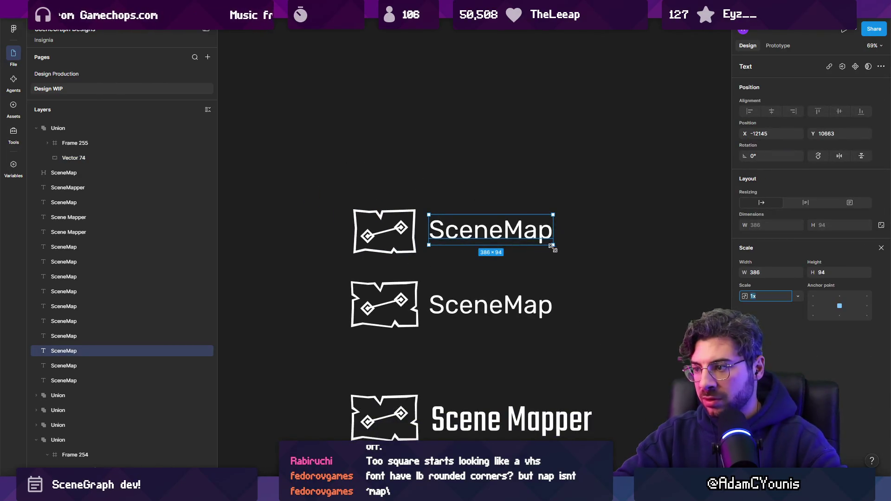
drag(552, 248, 571, 251)
key(Escape)
scroll(277, 188, down, 5)
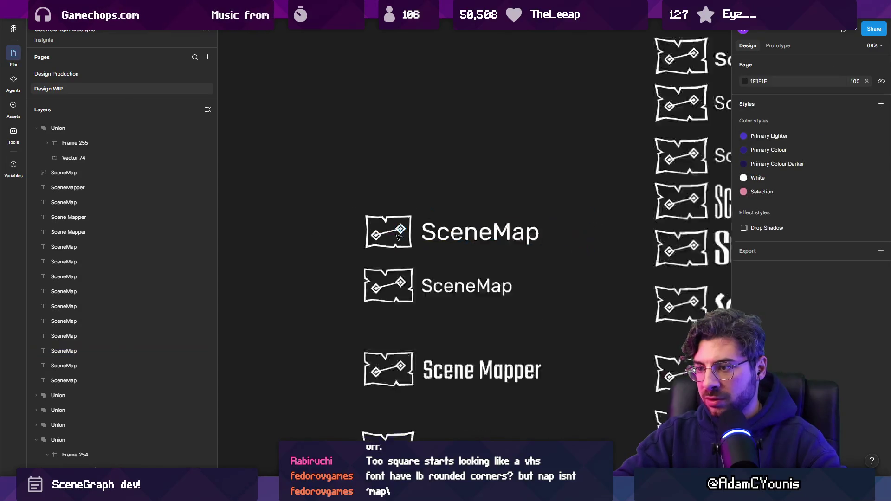
scroll(358, 251, up, 2)
Move the top lockup up about 42 px and nudge the outline's bottom-left point outward.
drag(377, 227, 377, 208)
key(Escape)
scroll(337, 223, up, 5)
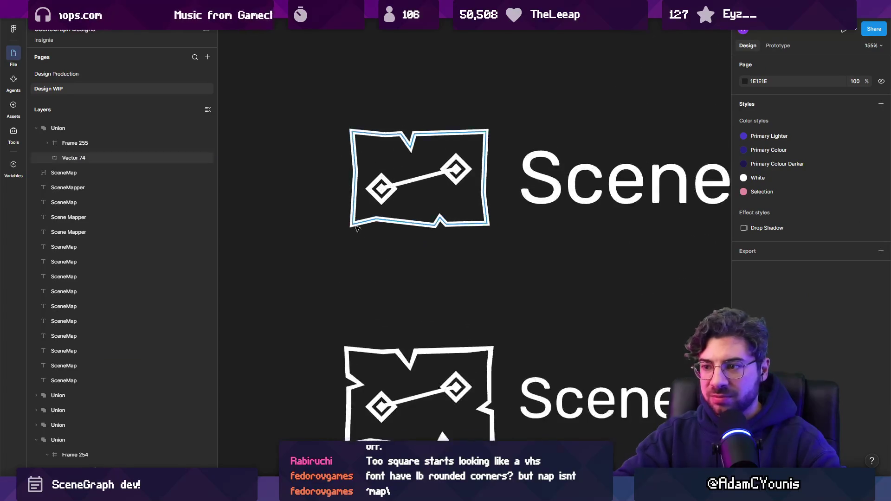
double_click(355, 225)
drag(355, 225, 388, 223)
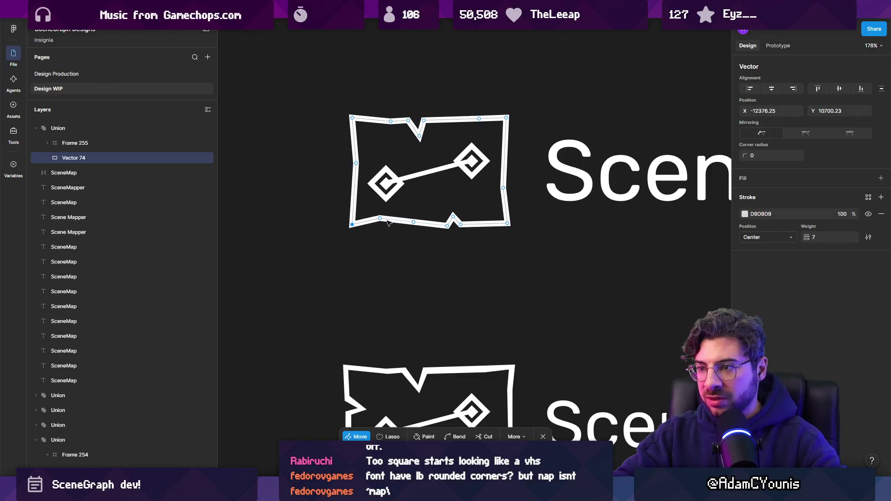
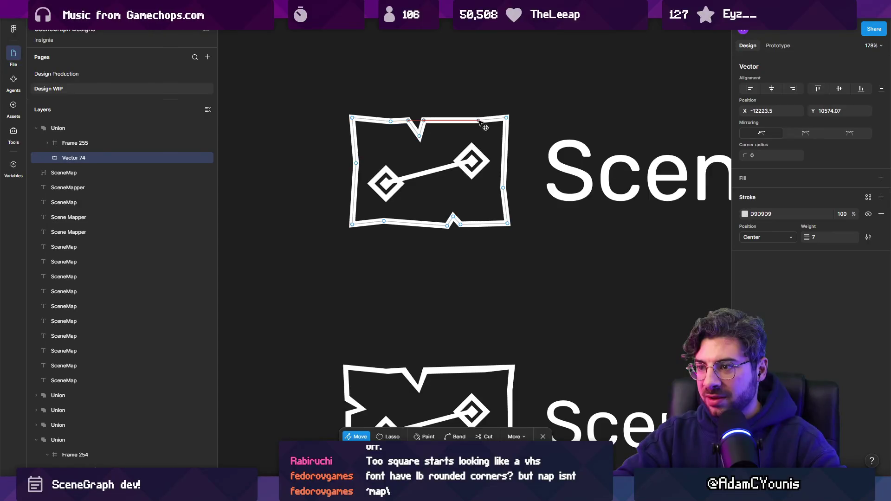
Nudge the map outline's bottom notch points up-left and pull its bottom-right corner slightly down.
key(Escape)
key(Escape)
scroll(410, 252, down, 5)
scroll(404, 255, down, 2)
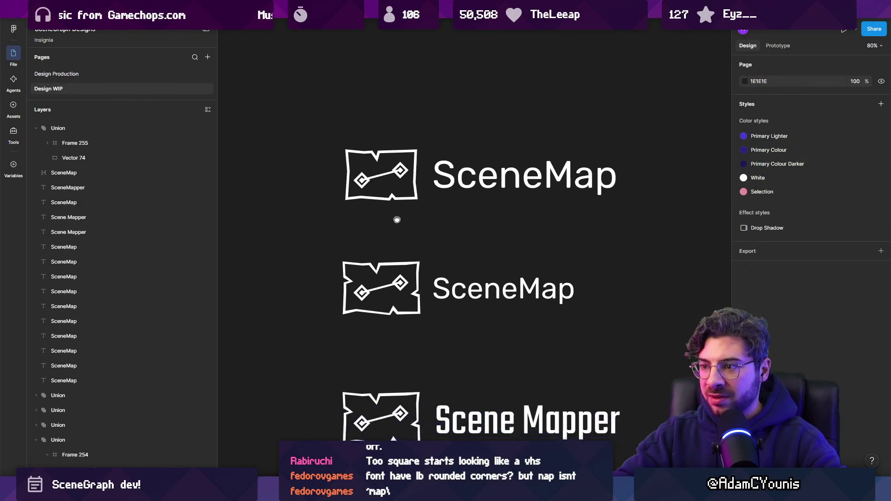
drag(397, 220, 390, 212)
scroll(382, 187, up, 5)
double_click(396, 197)
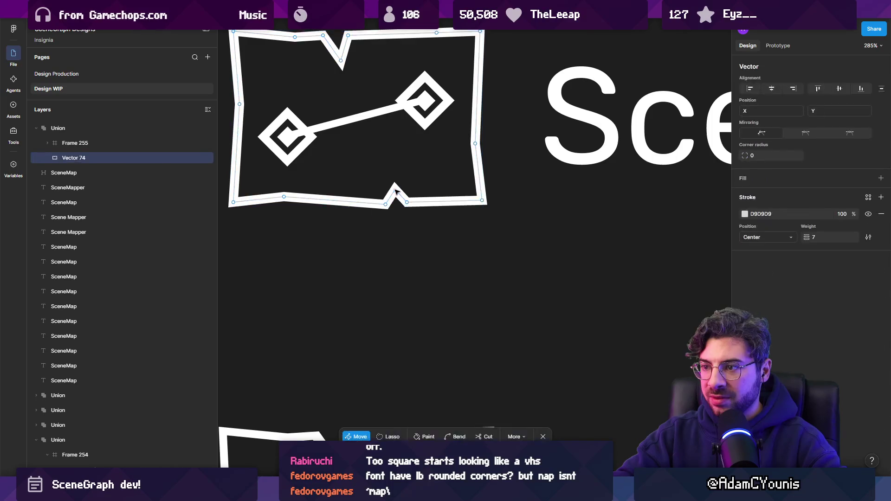
drag(404, 203, 403, 200)
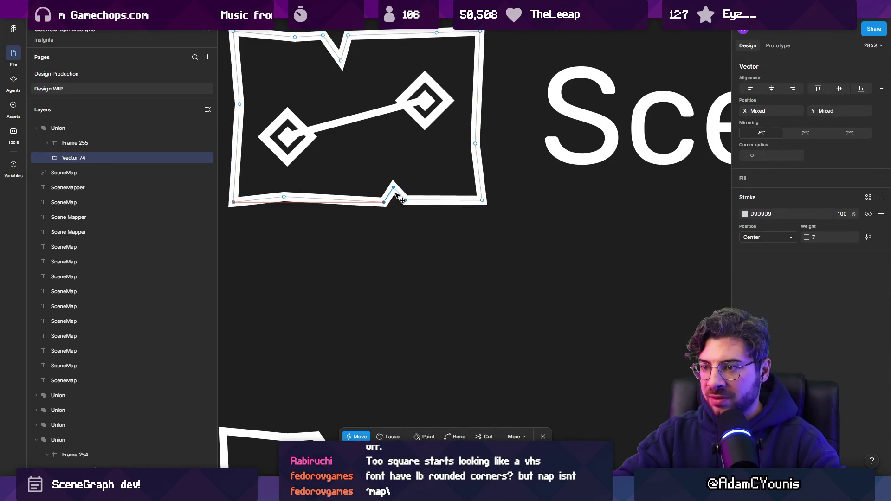
click(416, 215)
key(ctrl)
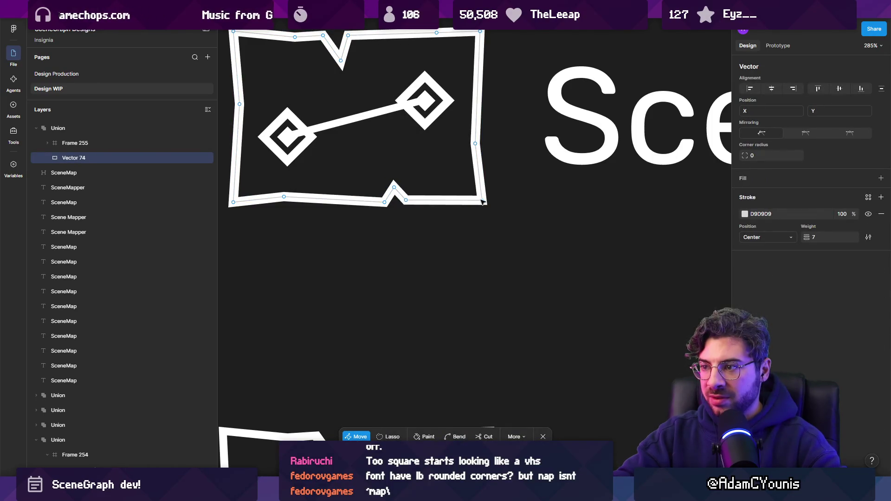
drag(483, 201, 483, 204)
key(Escape)
key(Escape)
Undo the corner change, then re-edit the outline's right-edge and bottom-right corner points.
scroll(454, 235, down, 10)
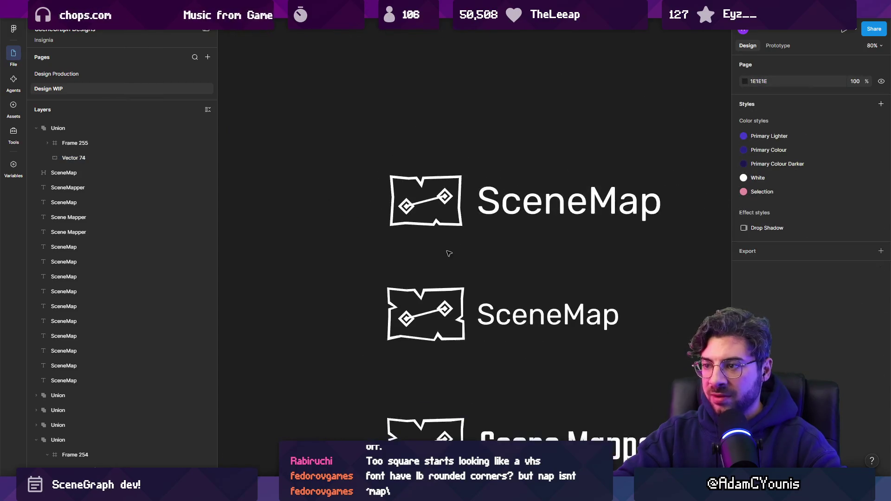
key(ctrl+z)
scroll(431, 218, up, 10)
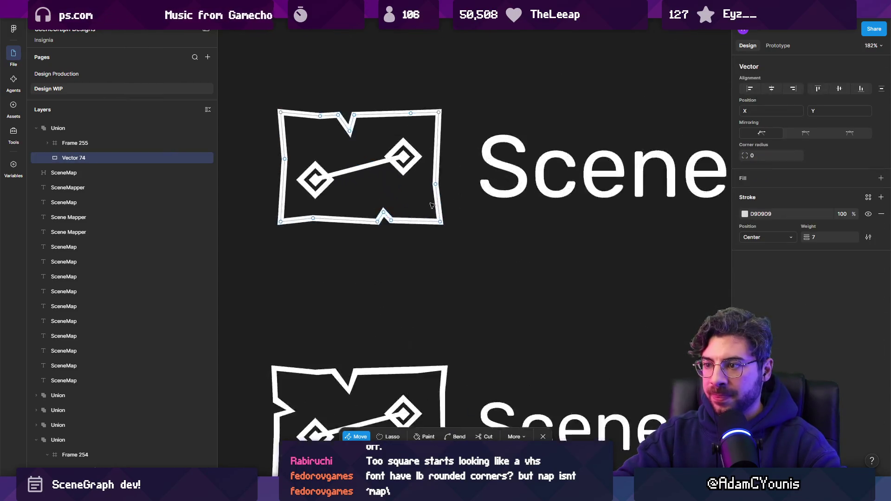
key(ctrl)
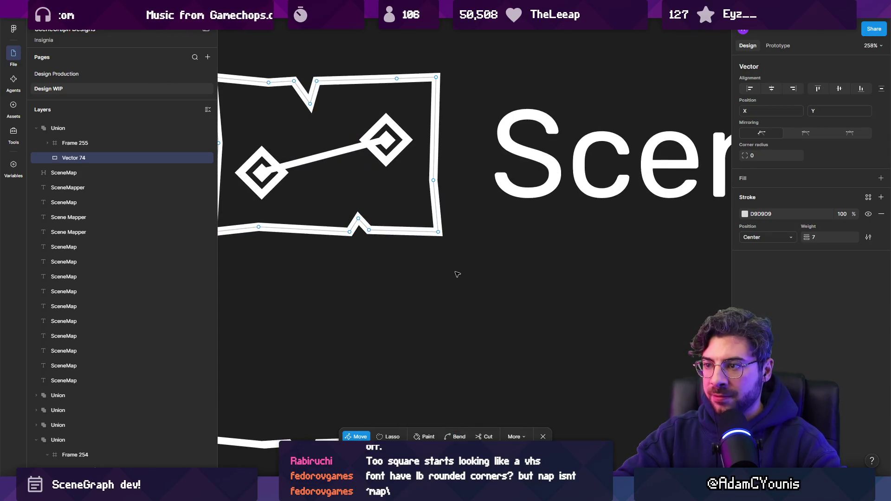
key(Escape)
key(Escape)
scroll(448, 260, down, 5)
scroll(405, 204, up, 5)
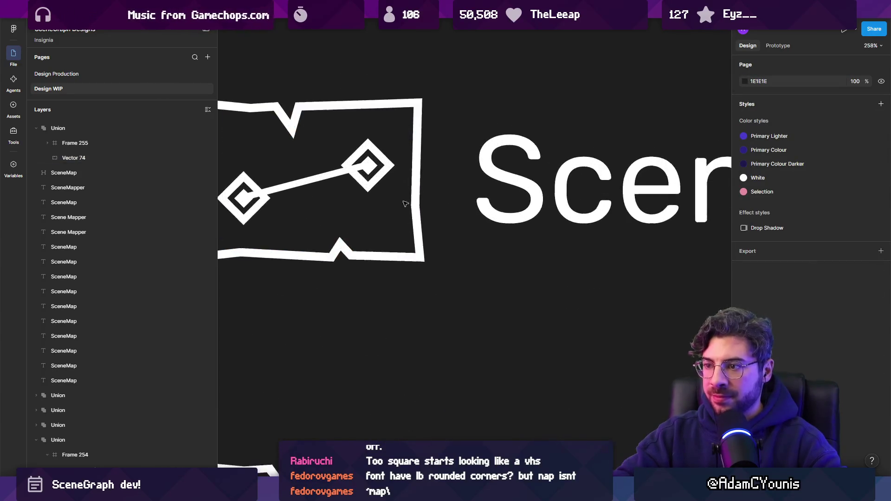
double_click(413, 205)
click(413, 207)
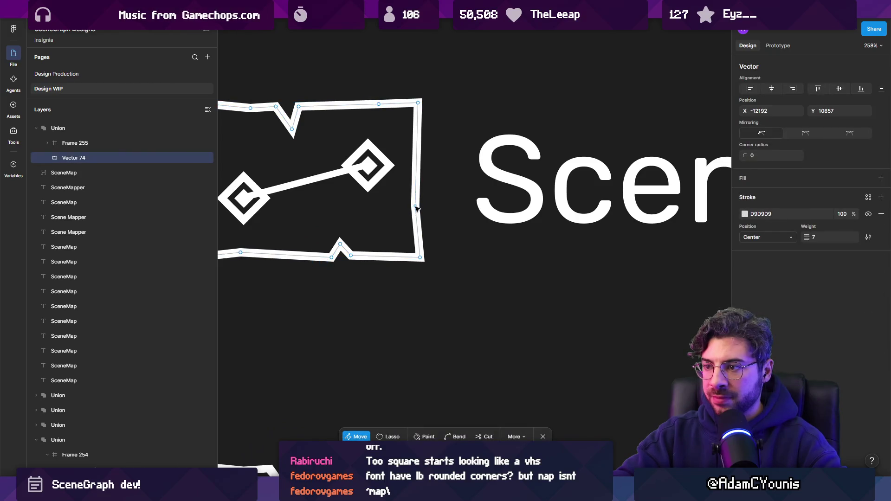
click(419, 259)
scroll(420, 258, down, 5)
key(Escape)
key(Escape)
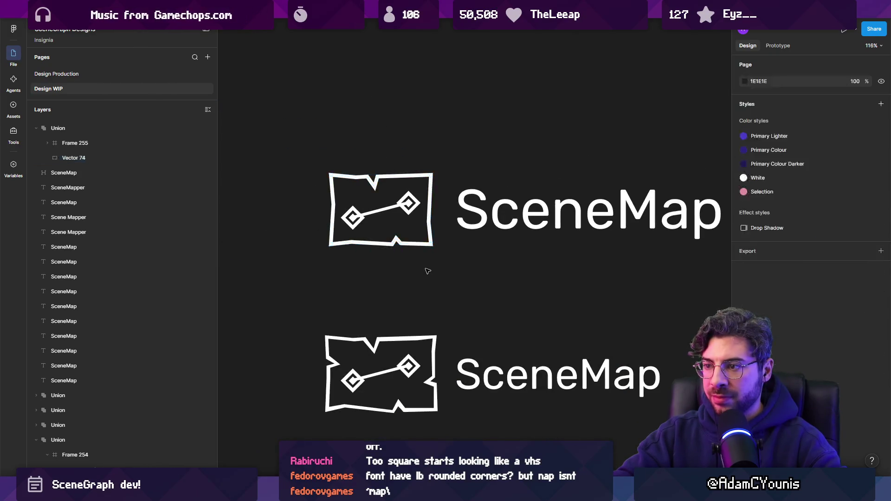
double_click(432, 176)
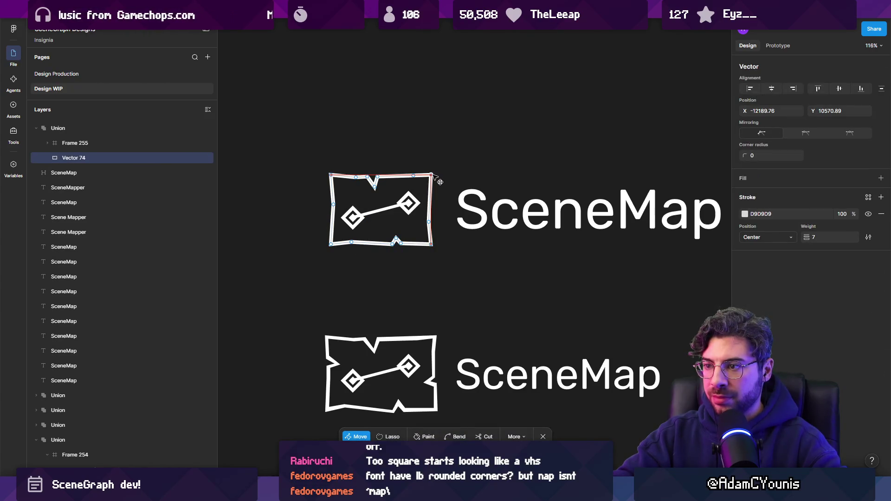
Nudge the map outline's top-right corner point slightly right and finish point editing.
scroll(434, 175, up, 5)
drag(435, 172, 438, 171)
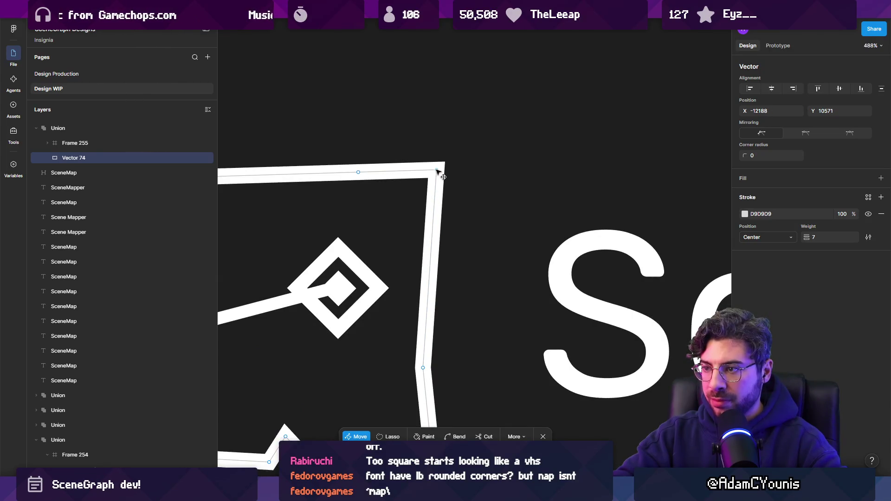
scroll(432, 184, down, 1)
key(p)
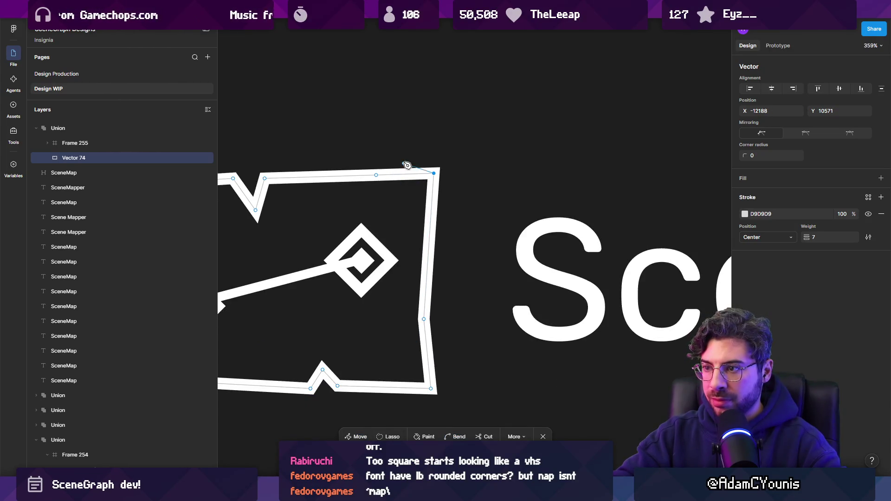
scroll(386, 190, down, 3)
key(Escape)
key(Escape)
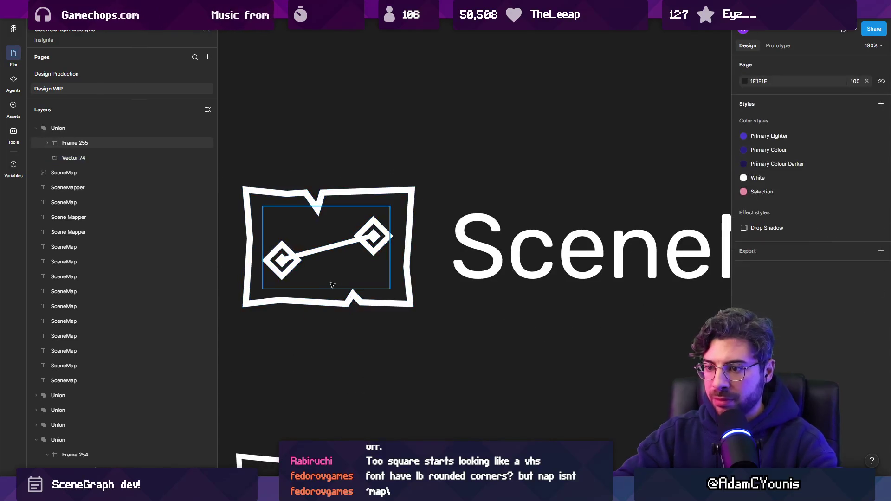
Scroll through the SceneMap logo variants to compare them side by side.
scroll(354, 244, down, 4)
scroll(349, 288, down, 2)
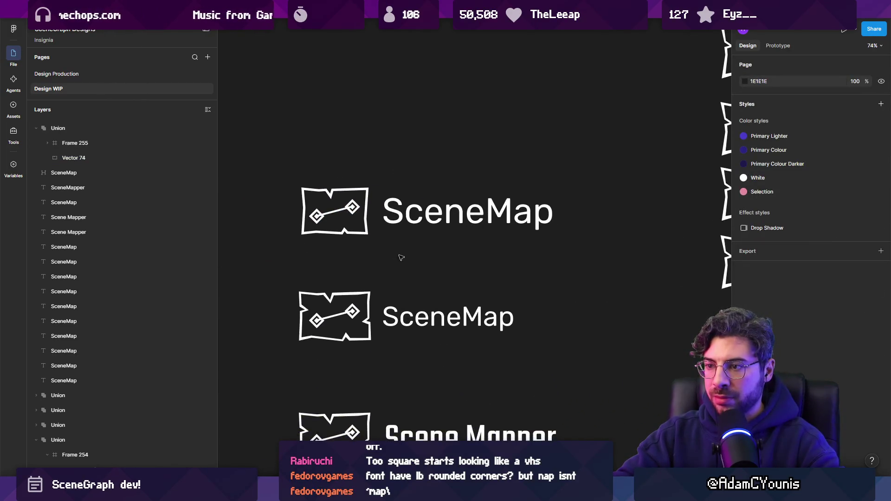
scroll(438, 260, up, 1)
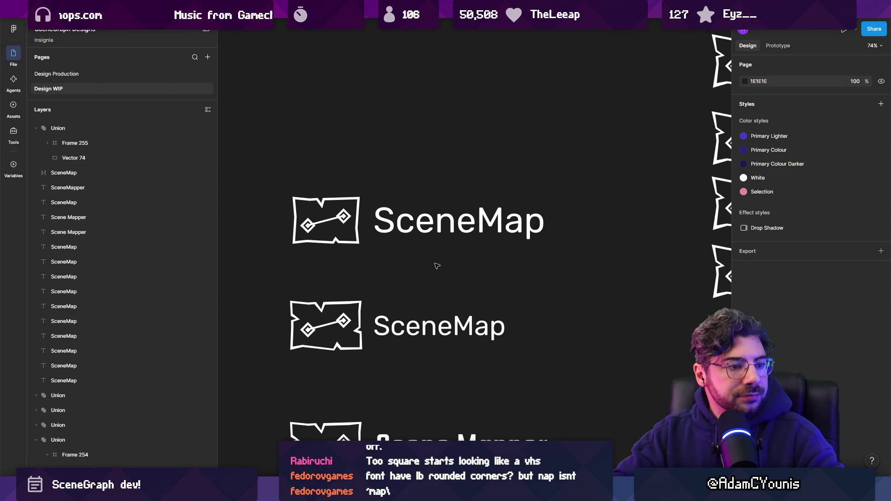
scroll(412, 242, up, 3)
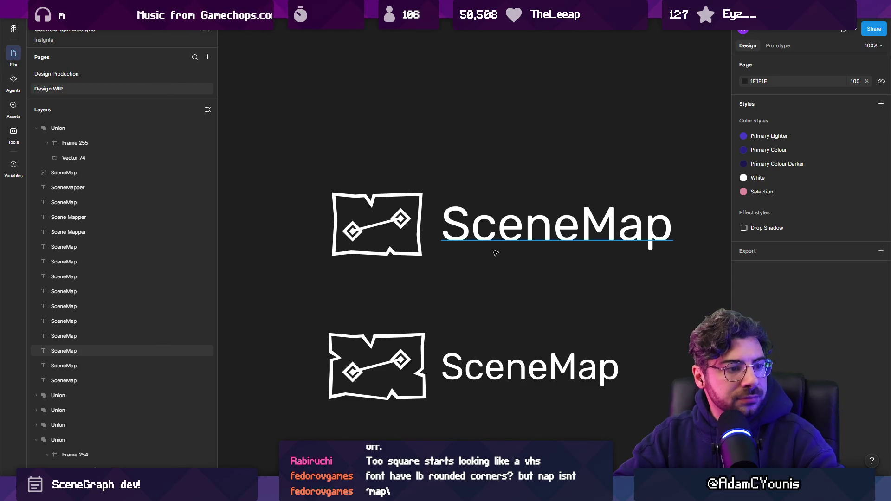
scroll(489, 238, up, 2)
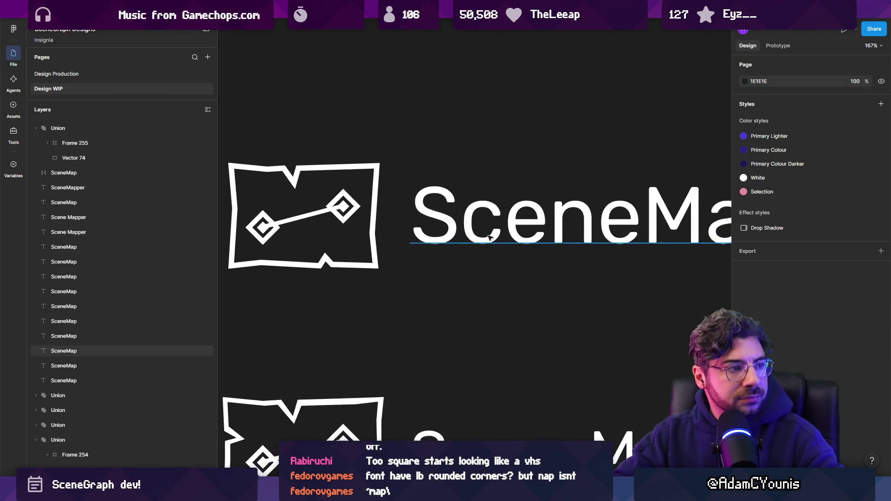
scroll(464, 240, down, 2)
Select the map outline, both diamond nodes and the connecting line on the canvas.
click(351, 249)
scroll(351, 249, up, 3)
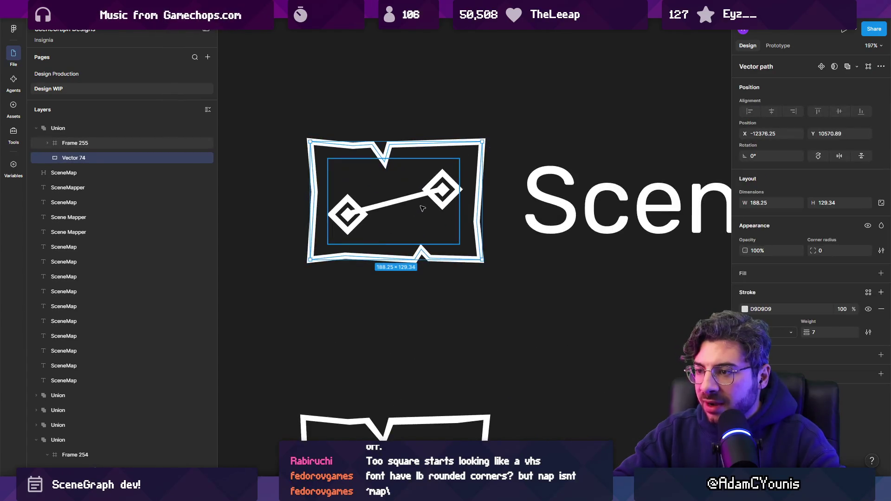
shift+click(442, 189)
shift+click(348, 212)
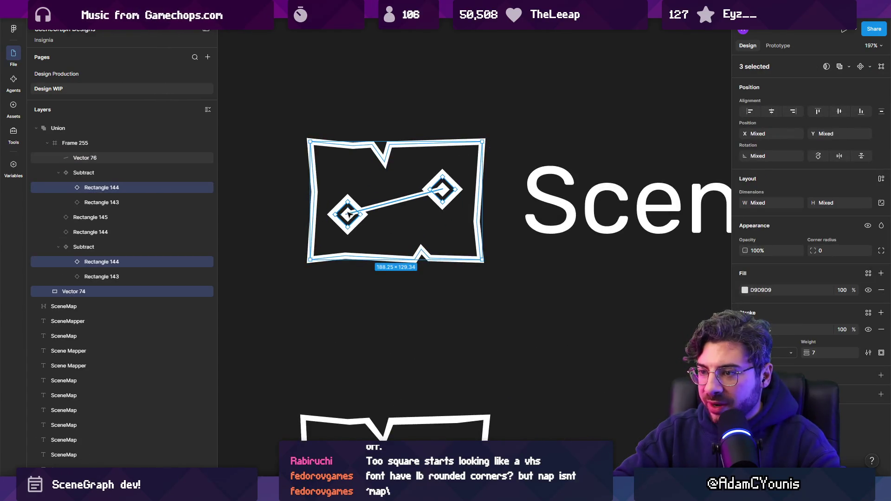
shift+click(395, 201)
scroll(454, 186, left, 1)
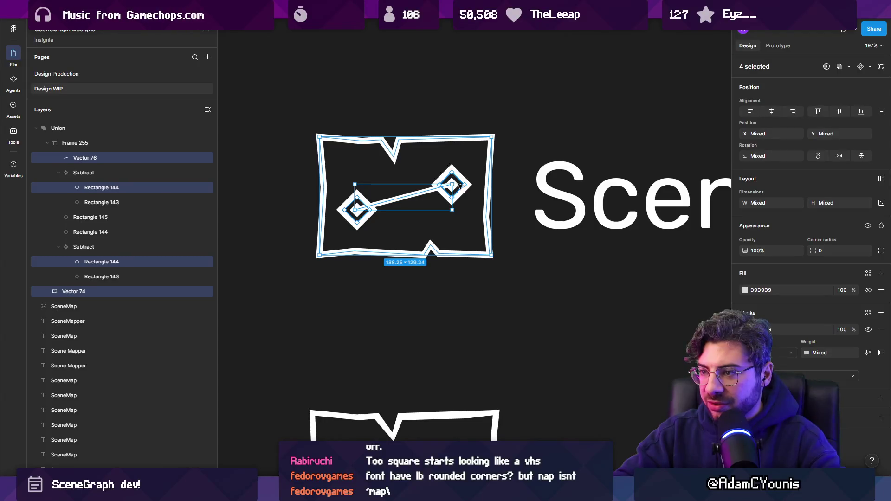
scroll(331, 221, up, 3)
shift+click(397, 201)
scroll(563, 175, right, 4)
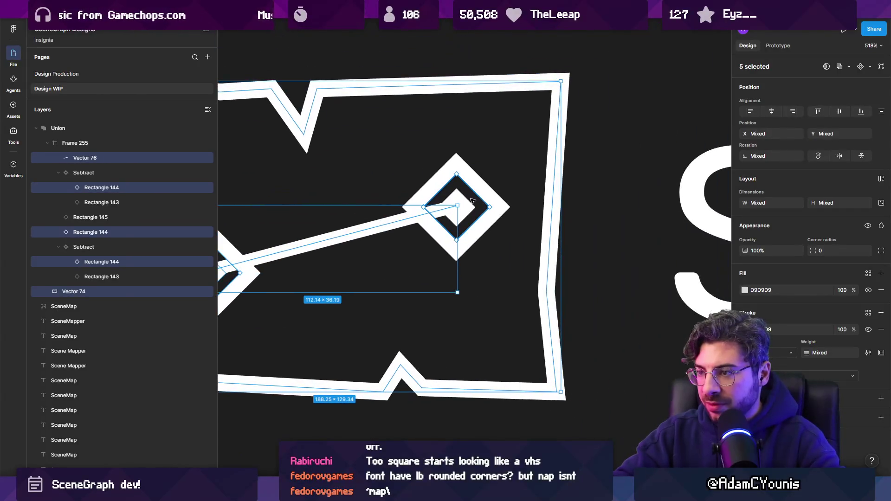
scroll(459, 195, up, 3)
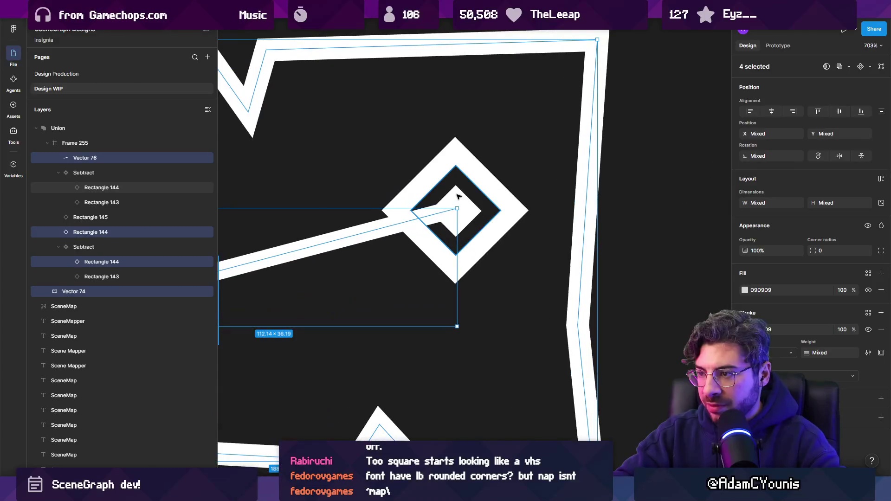
scroll(460, 199, up, 3)
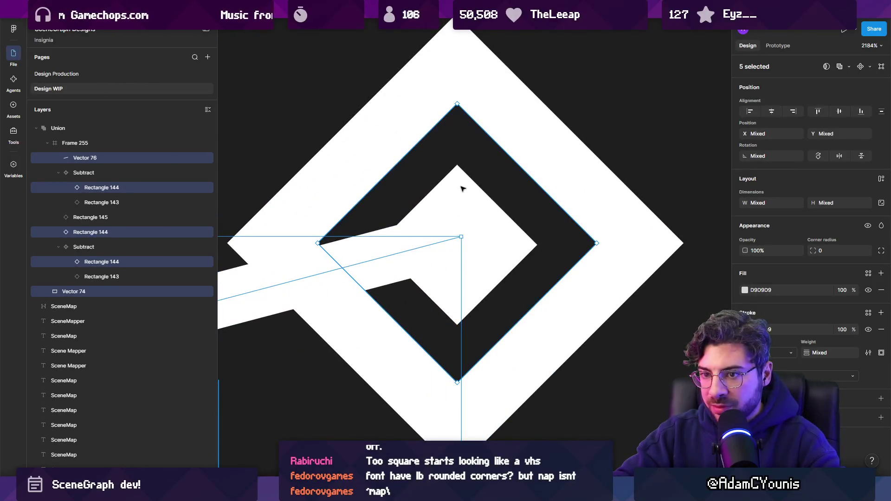
Select all diamond and line layers and increase their corner radius slightly.
shift+click(126, 203)
key(shift+2)
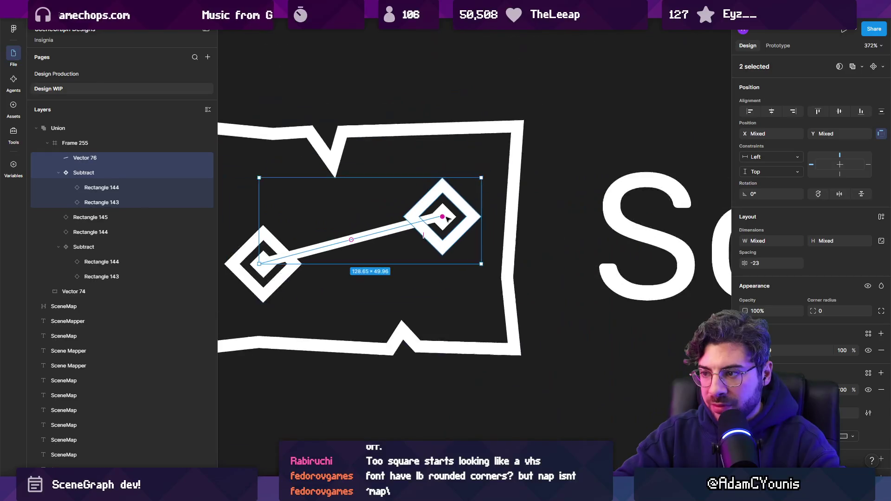
click(111, 277)
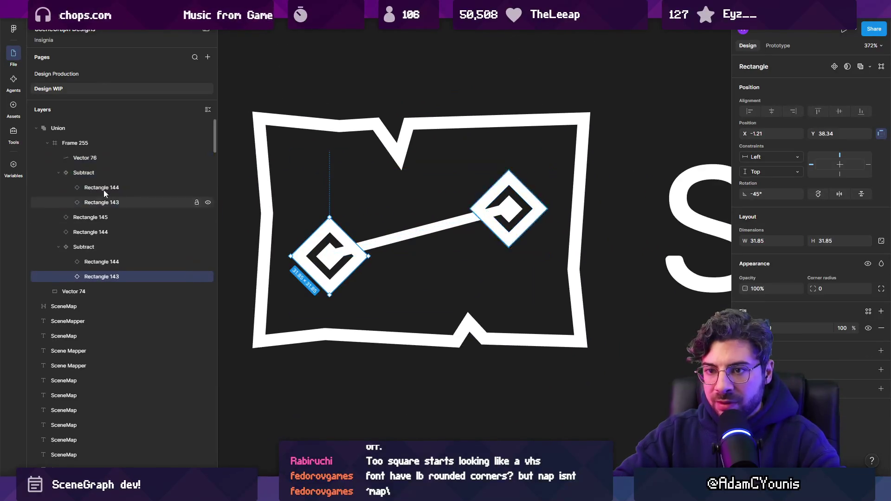
shift+click(104, 158)
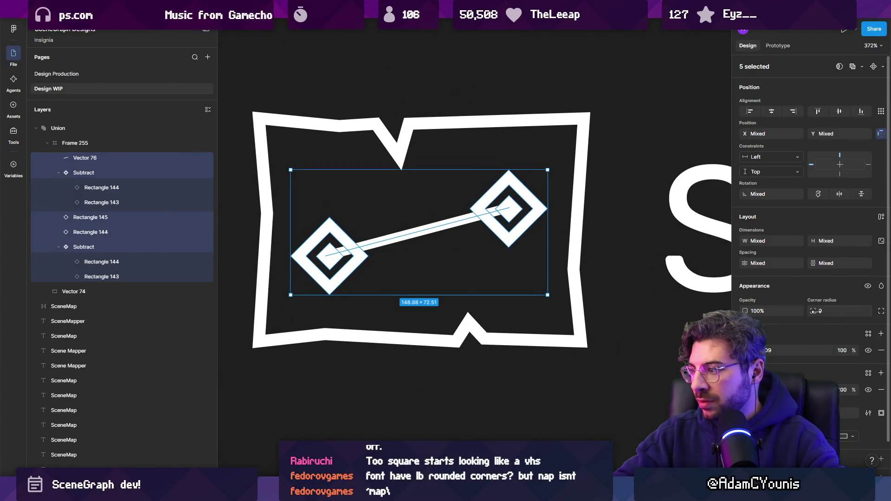
drag(817, 311, 822, 311)
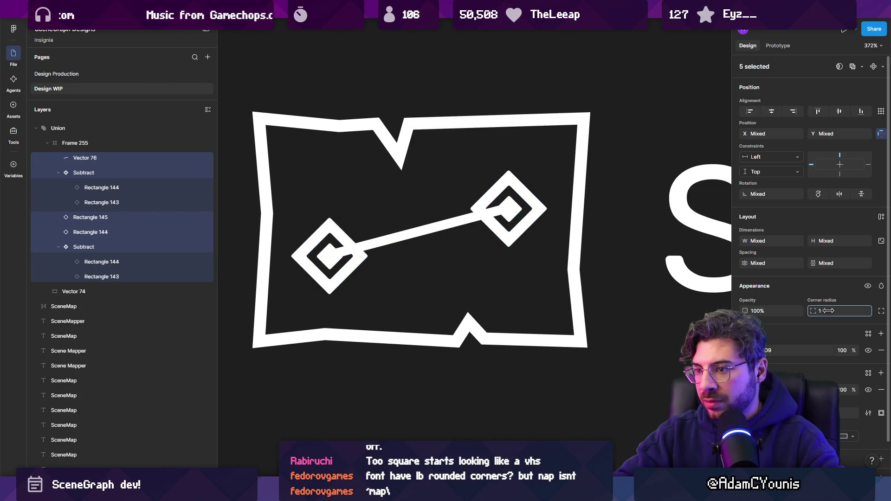
click(576, 265)
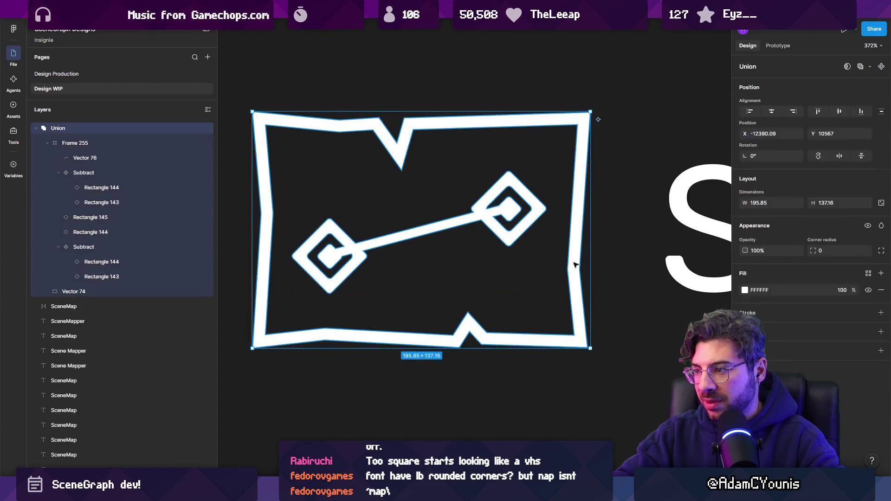
Round the whole map icon's corners to a radius of 1.
drag(816, 250, 829, 250)
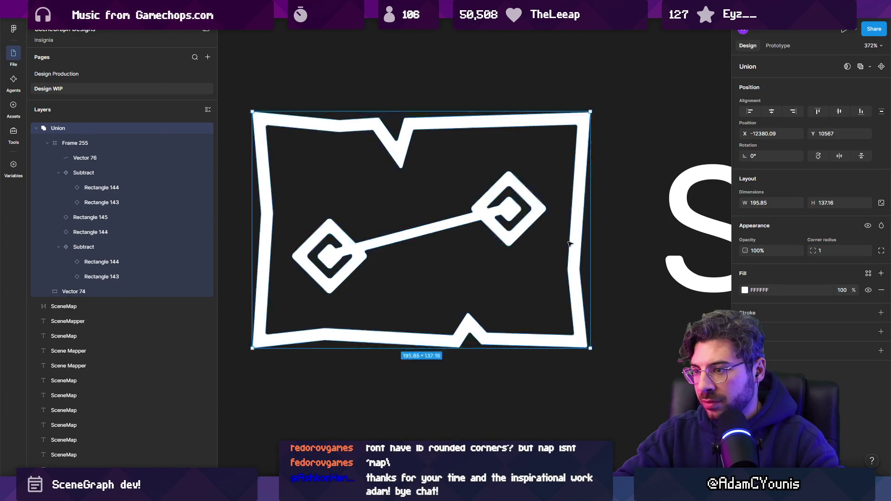
scroll(456, 232, down, 10)
click(419, 273)
Thin the jagged map outline's stroke weight from 7 to 6.
scroll(439, 246, up, 2)
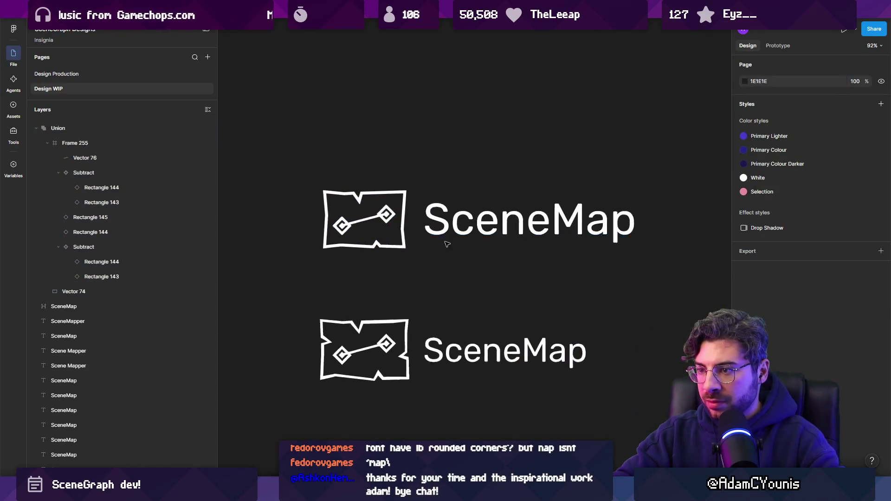
scroll(447, 243, up, 1)
scroll(350, 233, up, 5)
double_click(386, 251)
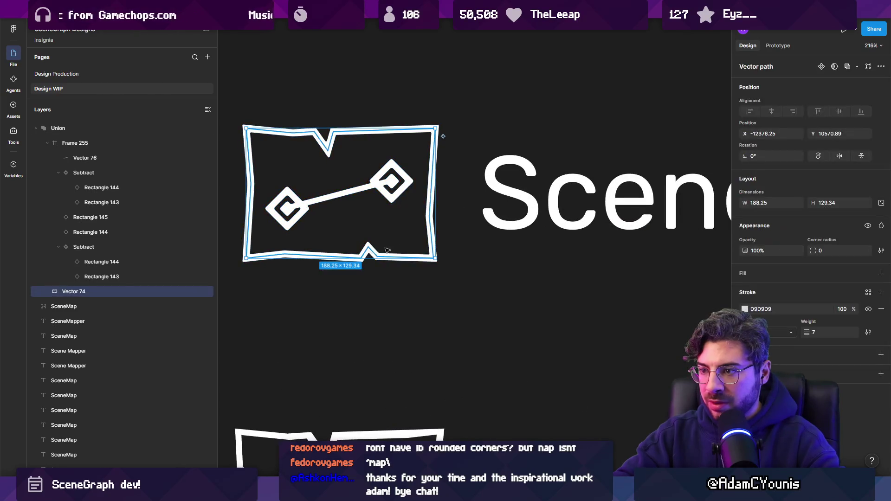
drag(809, 328, 808, 329)
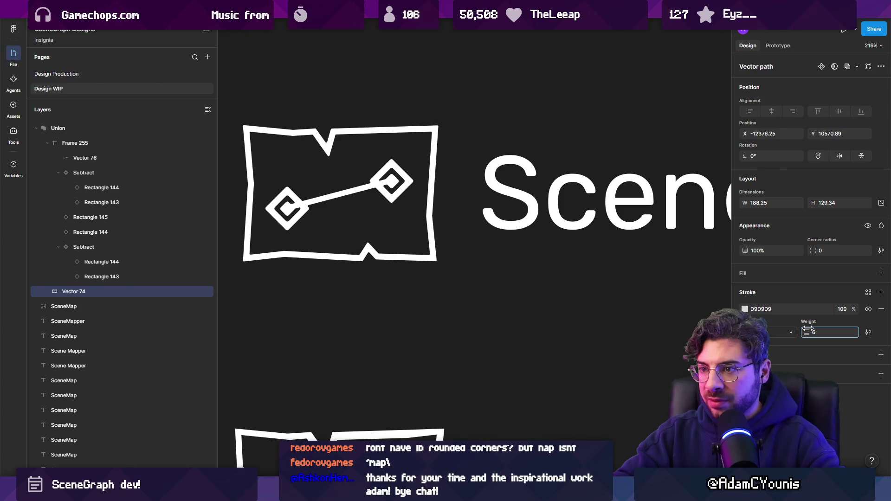
ctrl+click(392, 182)
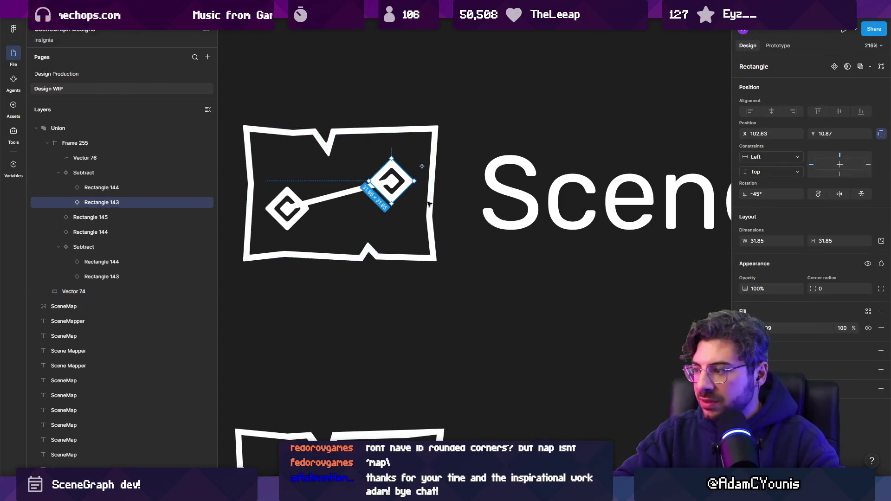
Delete both diamonds' inner squares and convert the diamonds into outlines with stroke weight 6.
scroll(256, 191, up, 5)
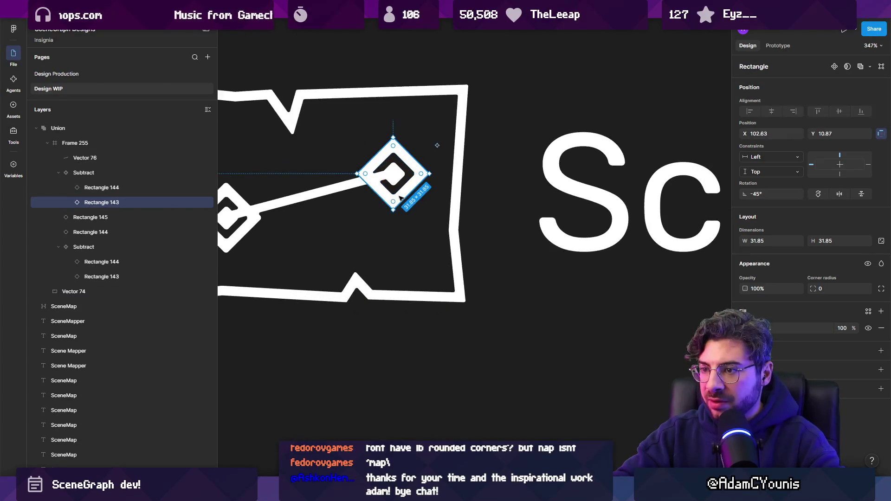
ctrl+click(301, 219)
ctrl+shift+click(470, 192)
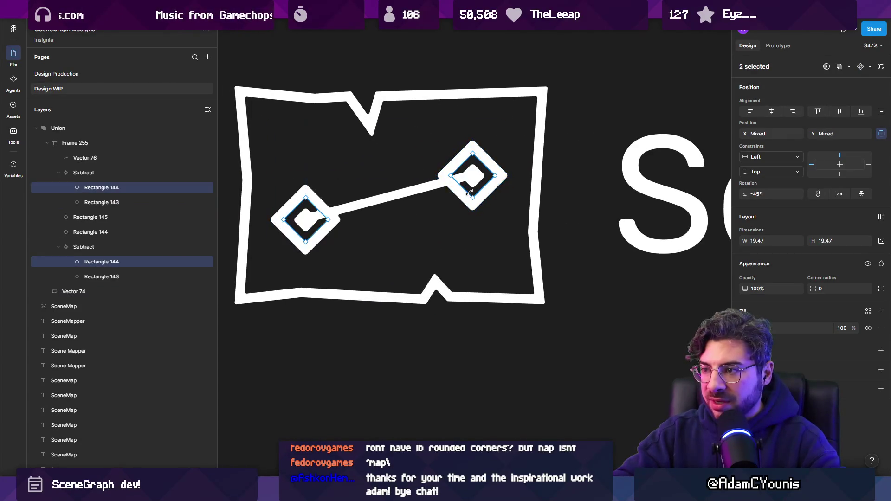
key(Delete)
ctrl+click(471, 192)
ctrl+shift+click(315, 240)
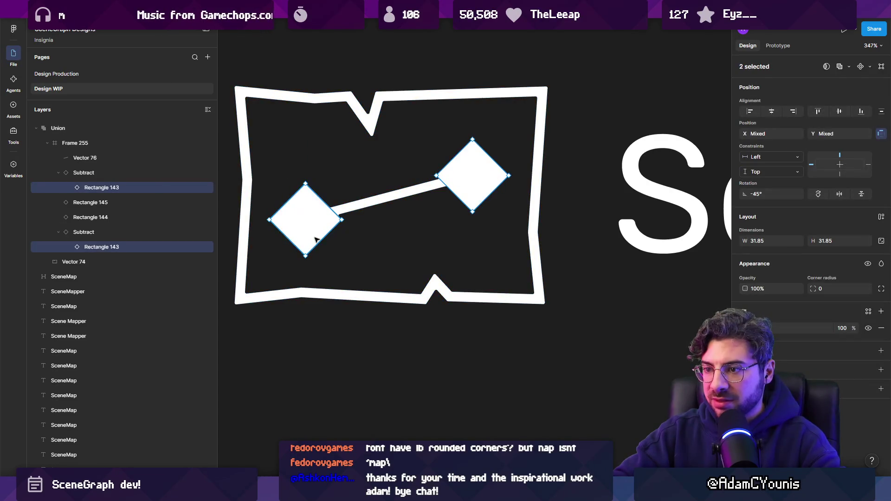
key(shift+x)
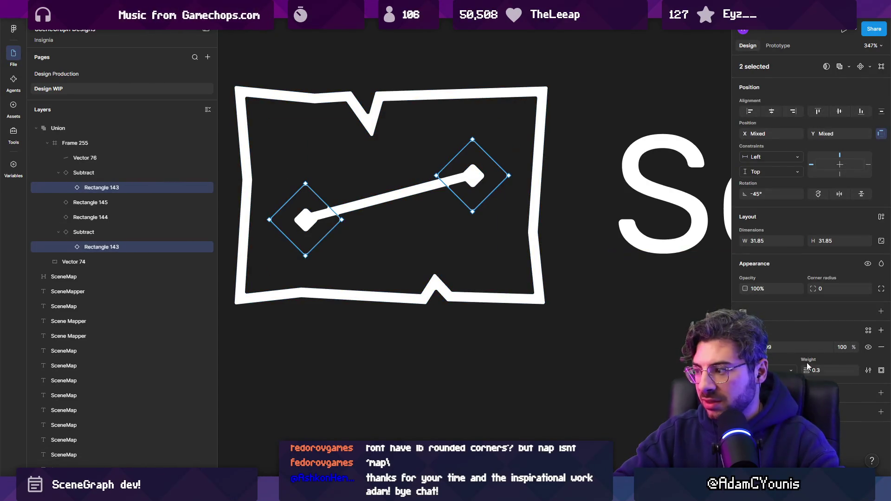
drag(808, 366, 823, 370)
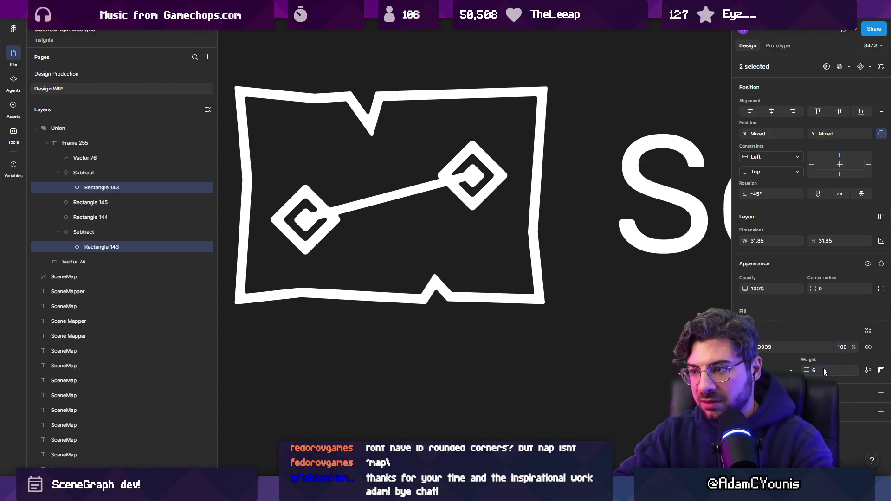
Select both diamonds' small centre squares and zoom out to all logo variants.
click(311, 217)
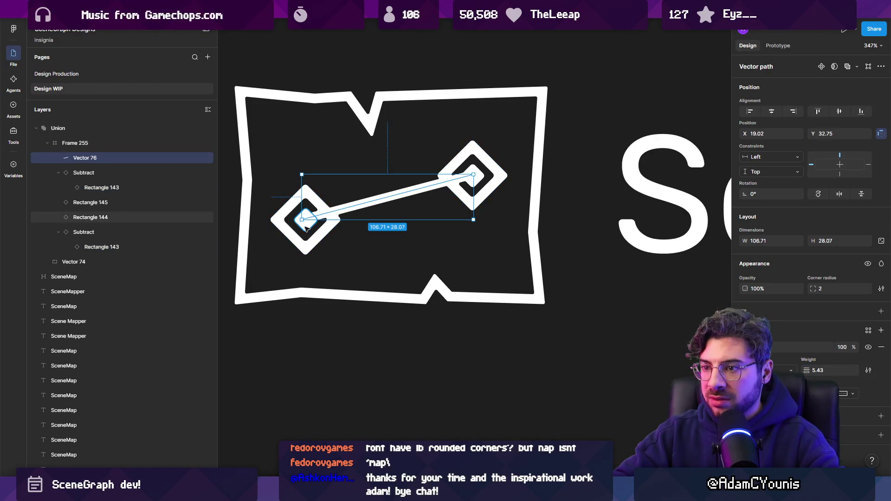
click(306, 225)
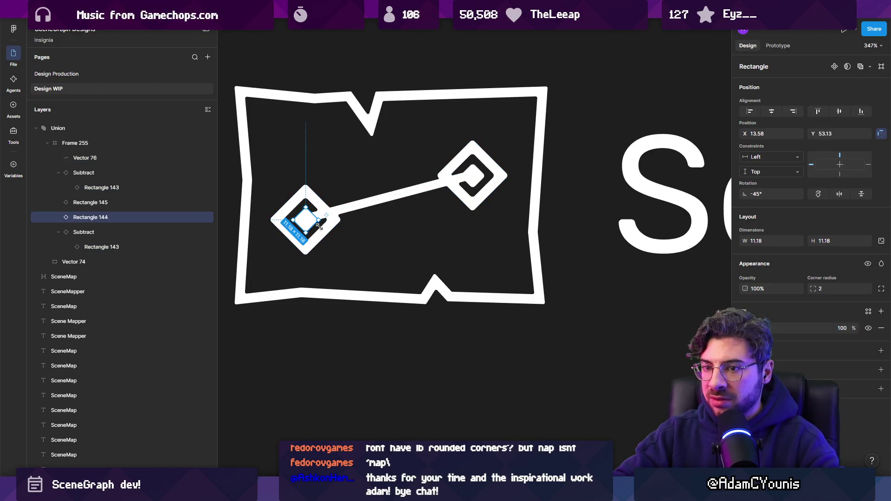
shift+click(472, 176)
key(shift+1)
click(404, 308)
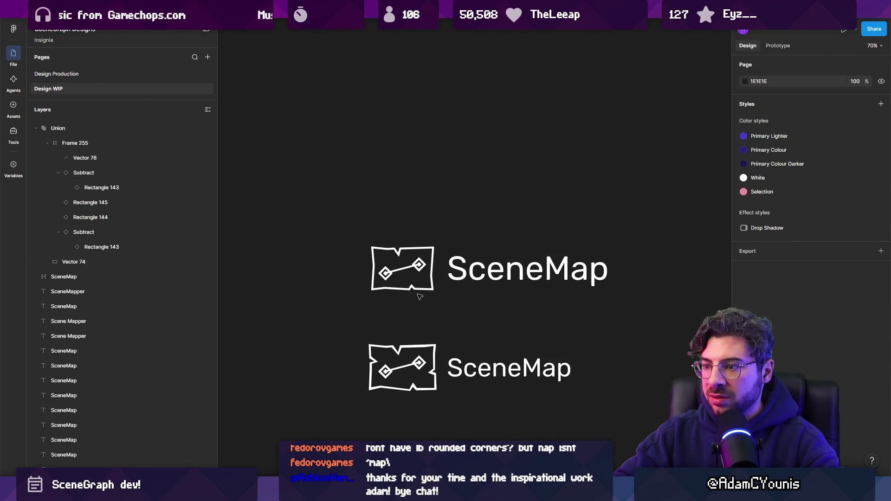
scroll(439, 296, up, 5)
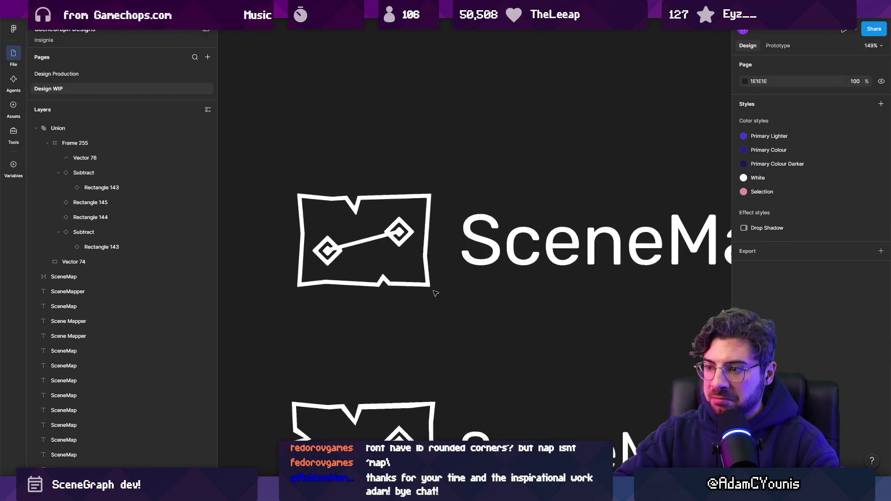
Set the connecting line's stroke weight to 6 and marquee-select the whole map icon.
click(370, 244)
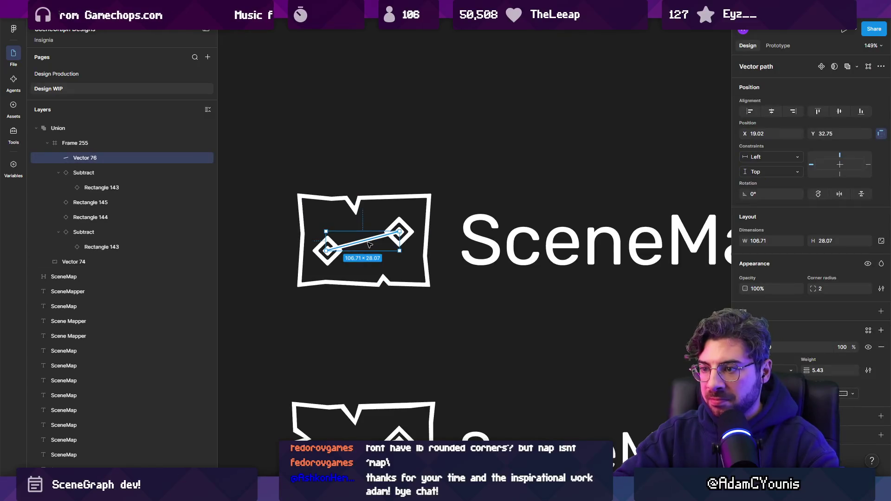
click(815, 364)
text(6)
key(Return)
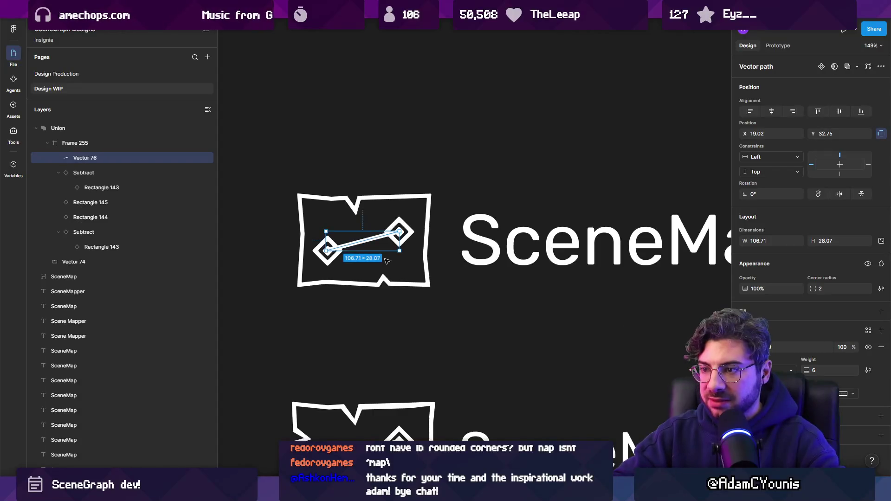
scroll(387, 261, up, 3)
scroll(313, 182, down, 1)
click(313, 183)
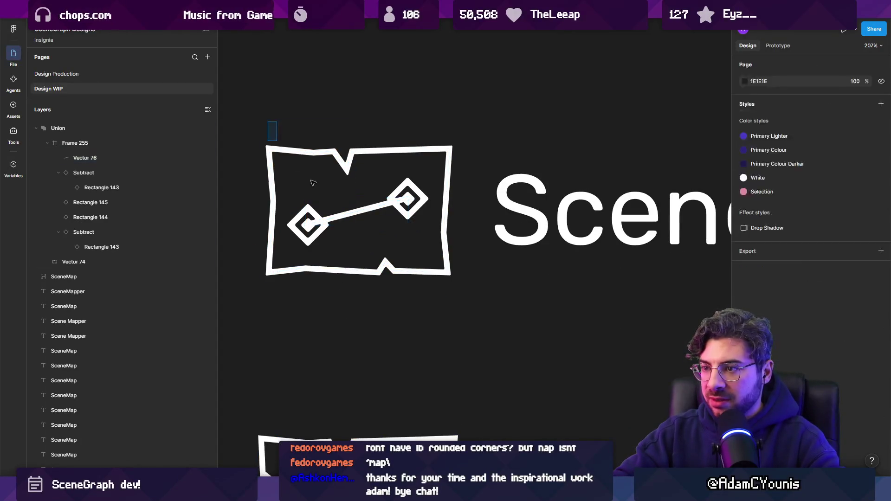
click(313, 182)
mouse_move(471, 293)
mouse_down()
mouse_move(274, 105)
mouse_move(280, 126)
mouse_move(471, 301)
mouse_move(469, 274)
mouse_up()
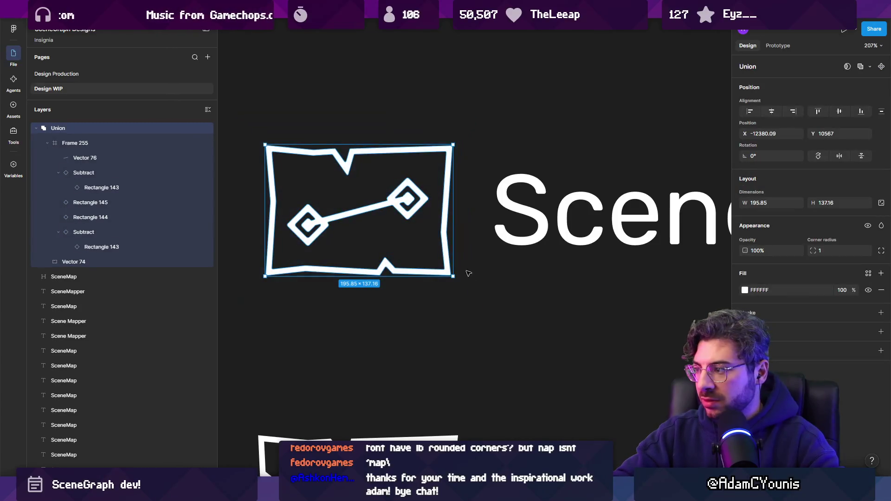
Give the map outline, both diamonds and the connecting line a stroke weight of 4.
double_click(444, 219)
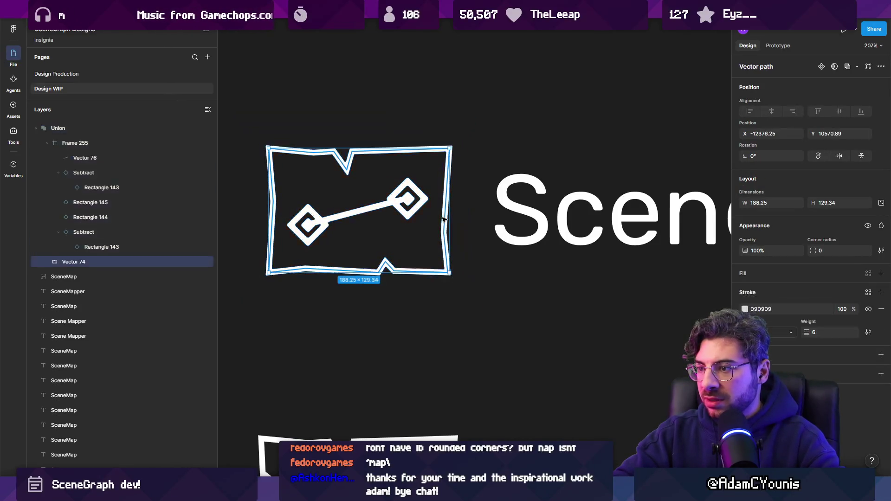
shift+click(409, 200)
shift+click(320, 232)
shift+click(342, 219)
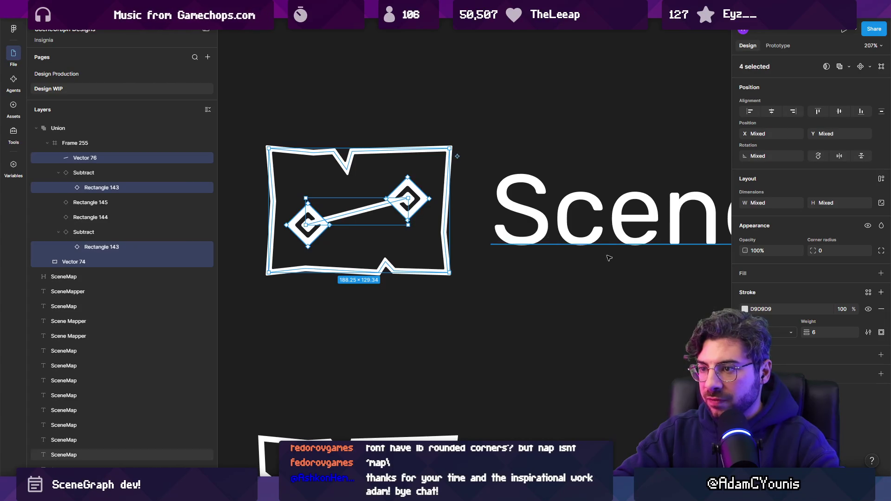
click(821, 332)
text(4)
key(Return)
key(Escape)
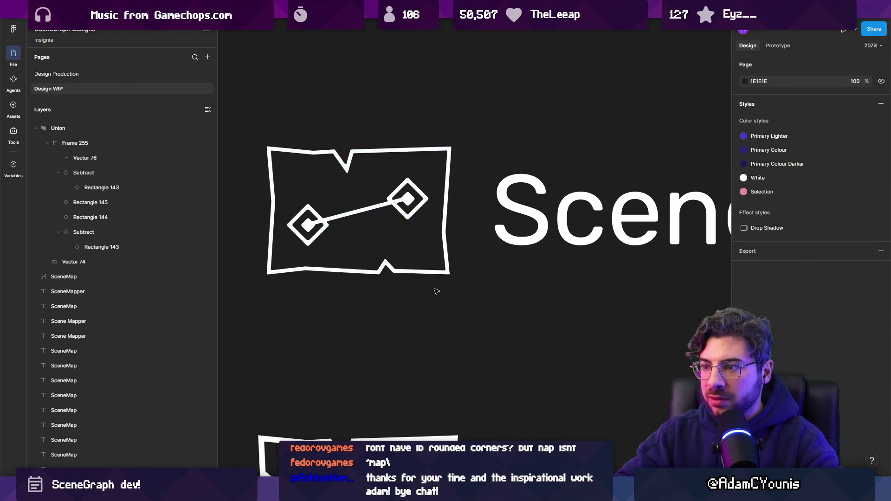
scroll(419, 277, down, 5)
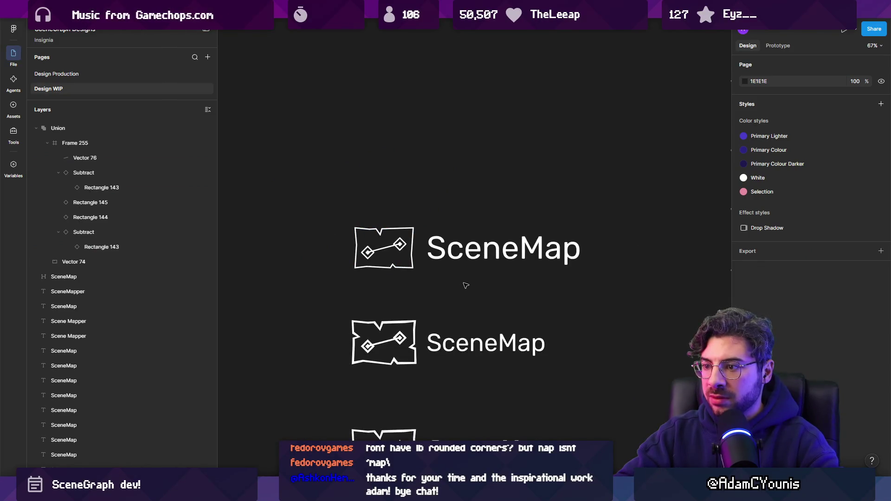
Reselect the four icon parts and apply a stroke weight of 8 instead.
key(ctrl+z)
scroll(445, 283, up, 5)
click(816, 333)
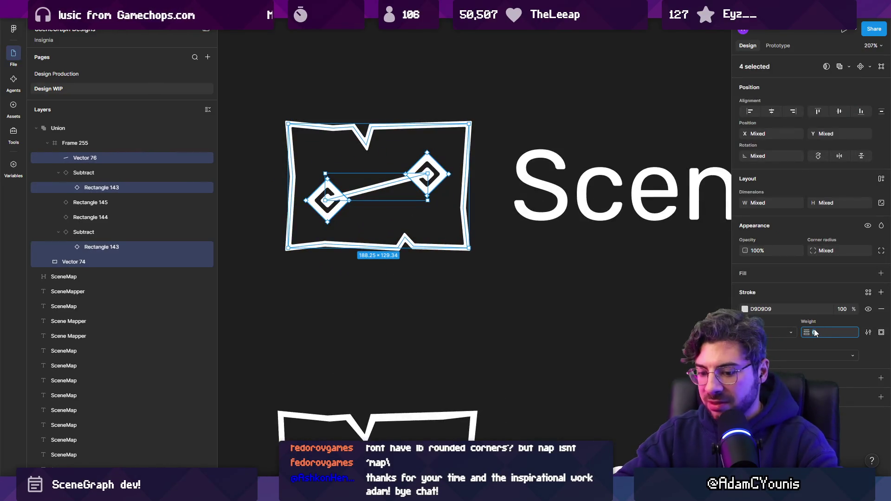
key(Return)
scroll(478, 297, down, 4)
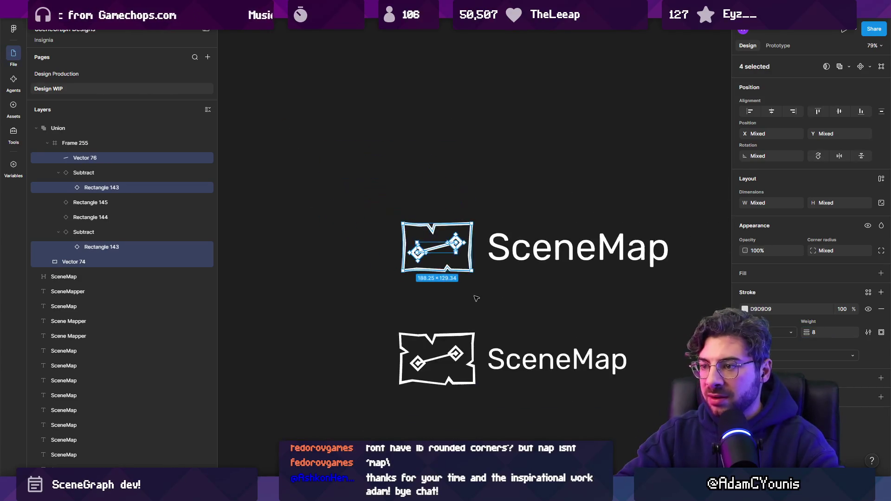
key(Escape)
scroll(450, 263, up, 5)
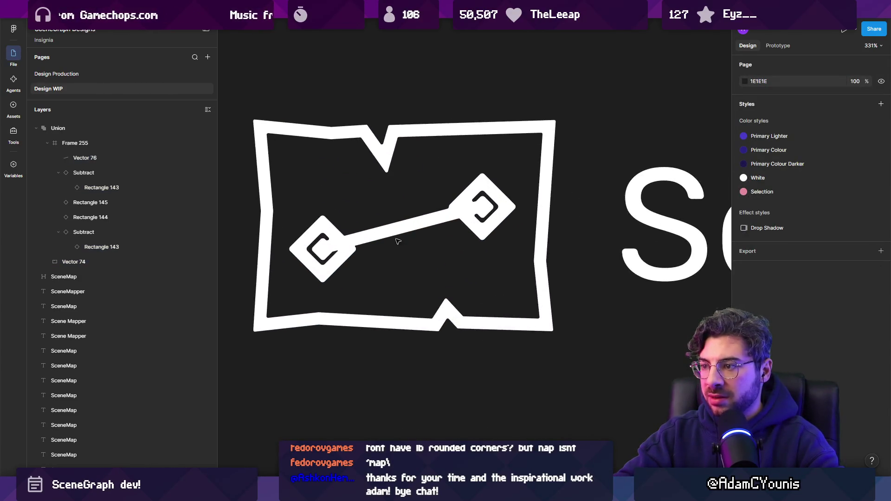
click(324, 251)
click(323, 249)
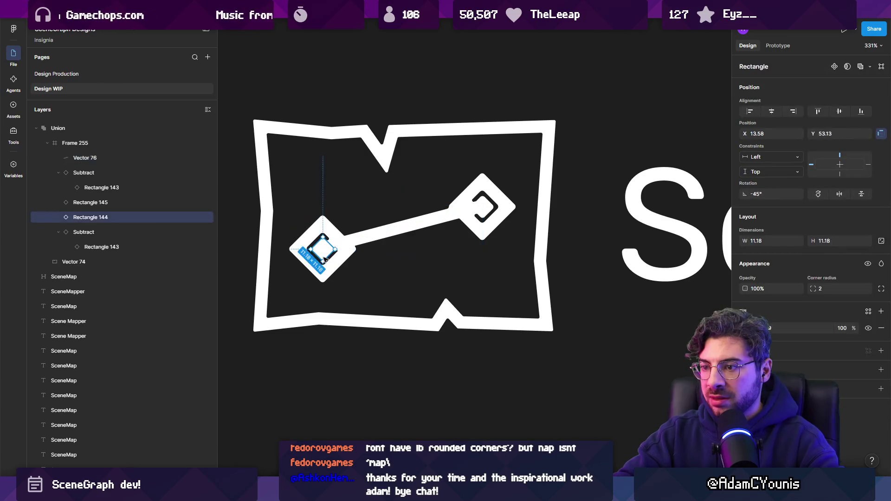
Set the width of both inner node diamonds to 10.
shift+click(489, 203)
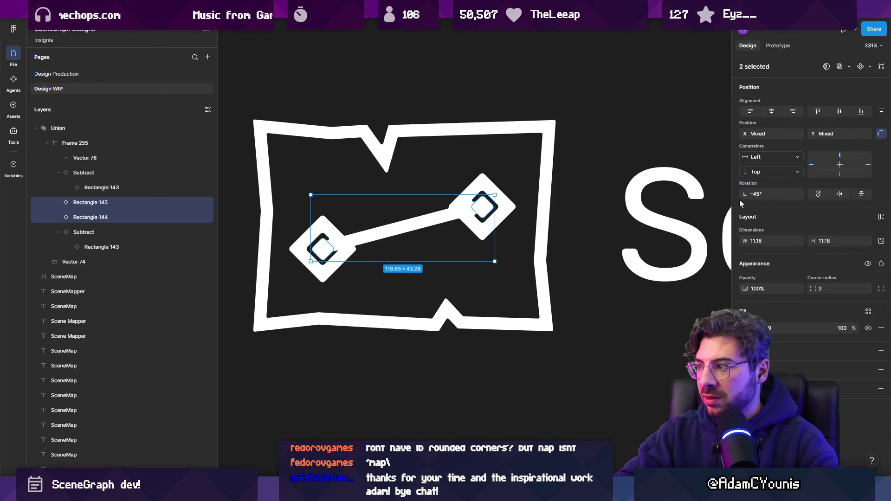
scroll(473, 251, up, 2)
click(779, 241)
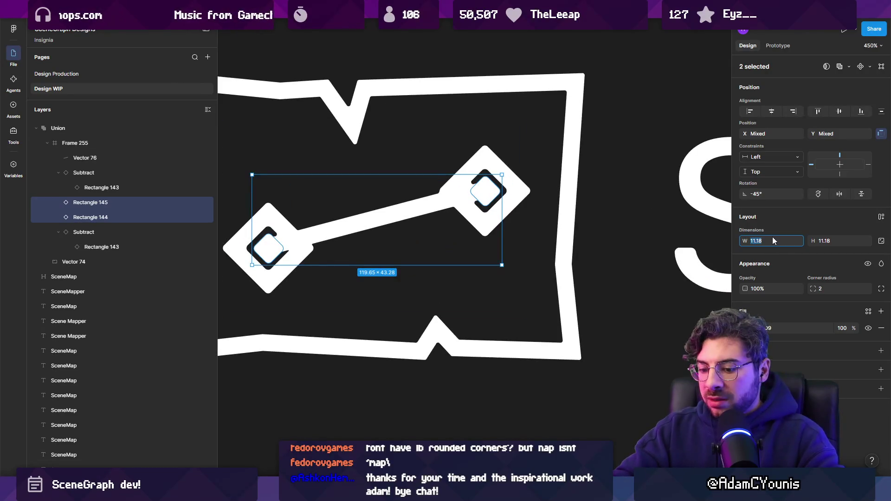
text(10)
key(Return)
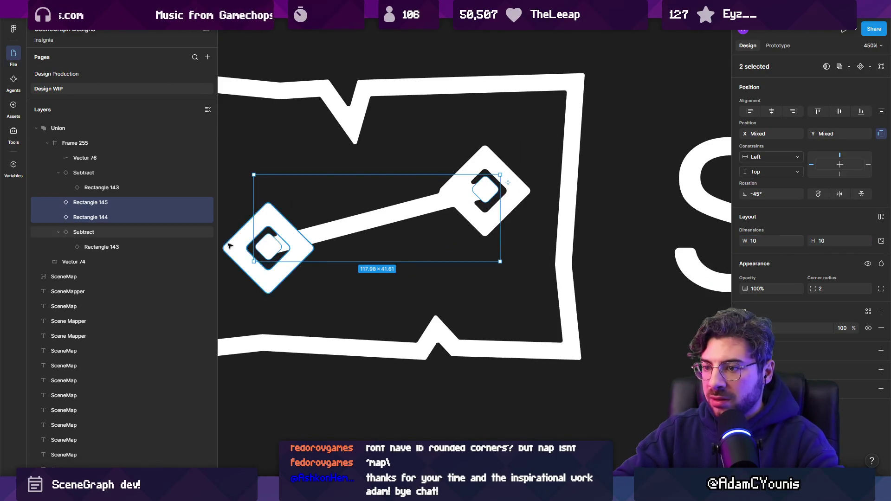
Reposition the left inner diamond and enlarge it to about 9.69 × 9.69.
click(270, 253)
double_click(270, 251)
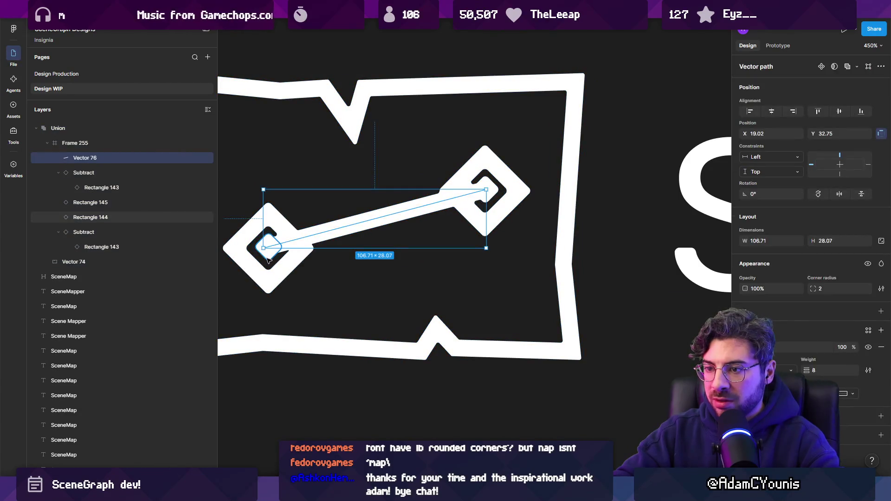
click(269, 250)
scroll(297, 246, left, 2)
scroll(310, 239, up, 5)
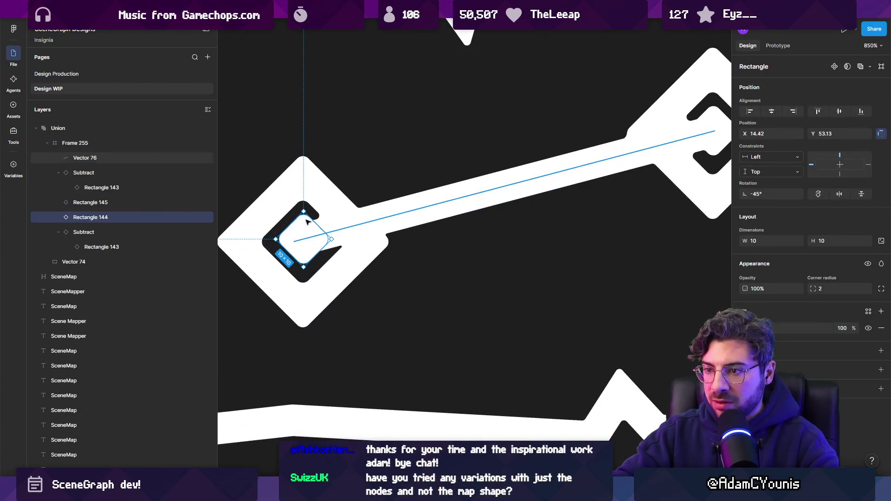
mouse_move(307, 234)
mouse_down()
mouse_move(292, 248)
mouse_move(326, 240)
mouse_up()
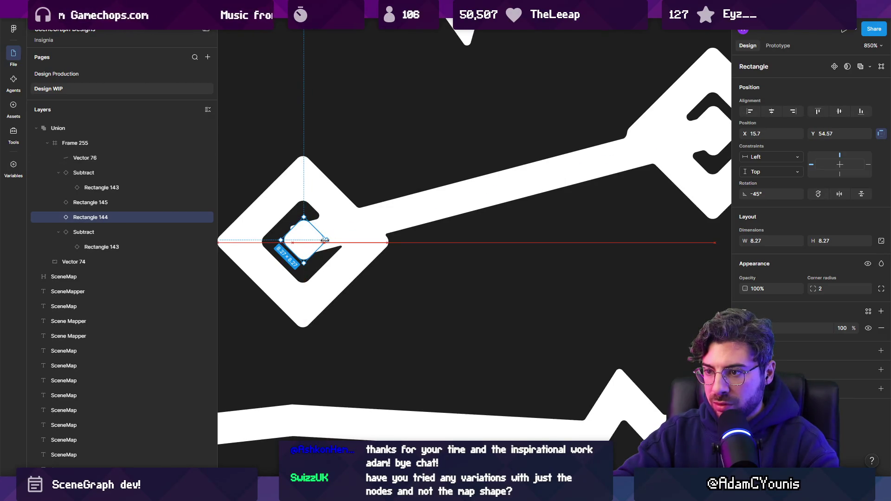
click(316, 246)
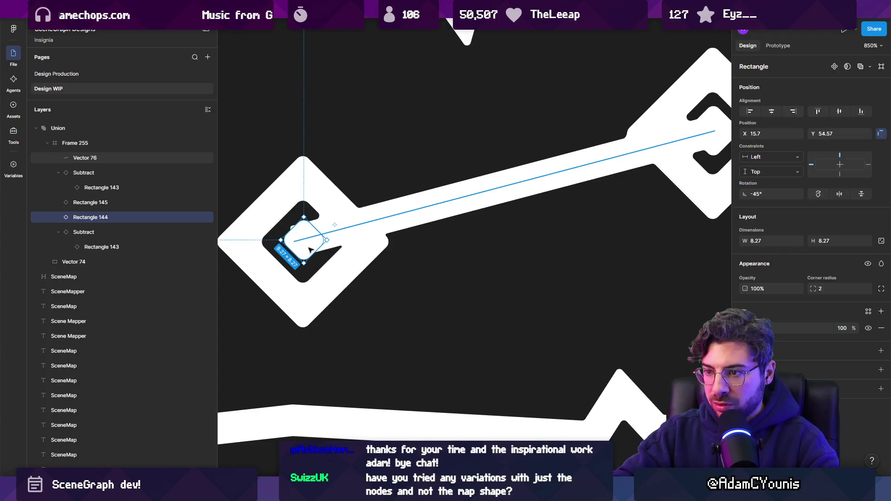
click(306, 256)
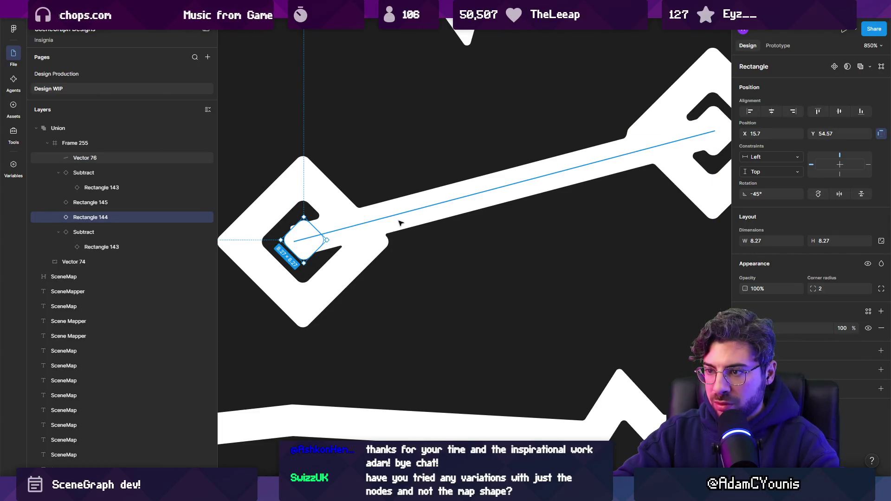
drag(305, 264, 305, 266)
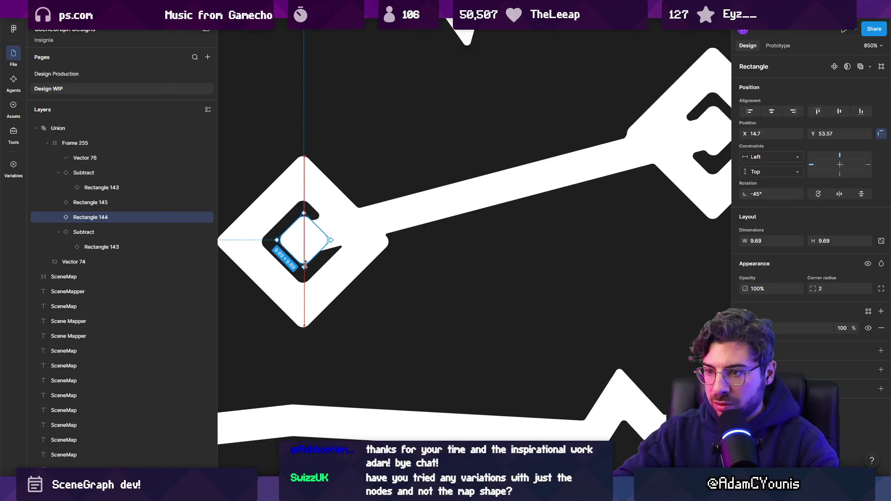
scroll(306, 265, down, 5)
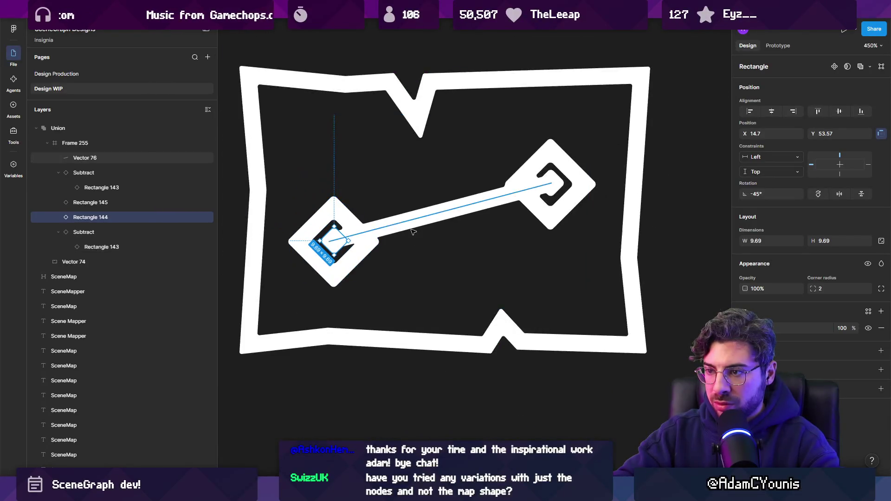
Thin the connecting line's stroke weight back to 6.
click(405, 229)
click(818, 370)
text(6)
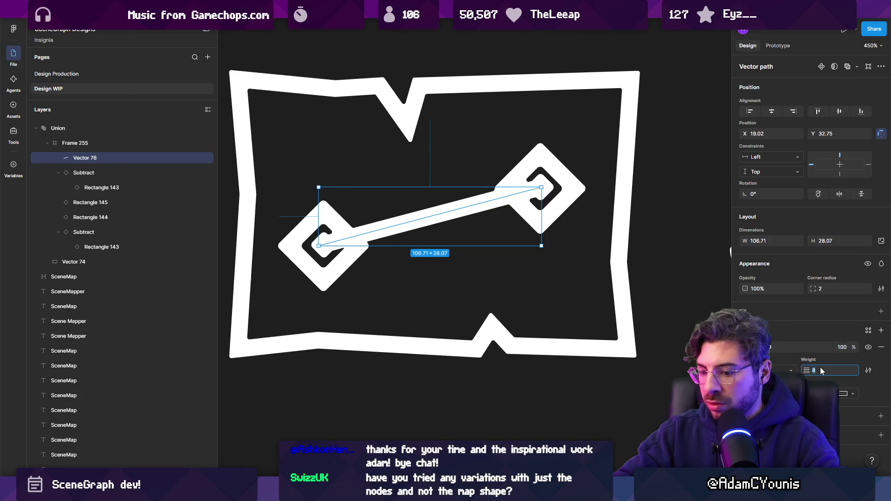
key(Return)
scroll(538, 186, up, 3)
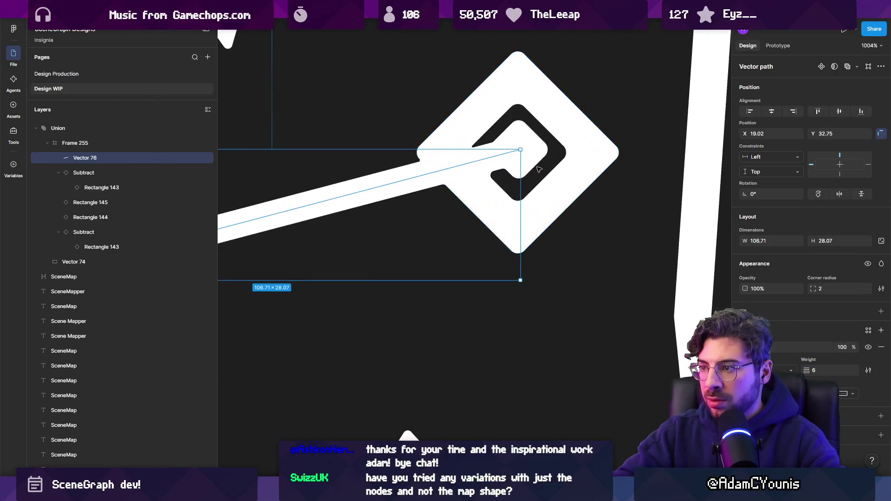
scroll(529, 165, down, 4)
scroll(390, 195, up, 3)
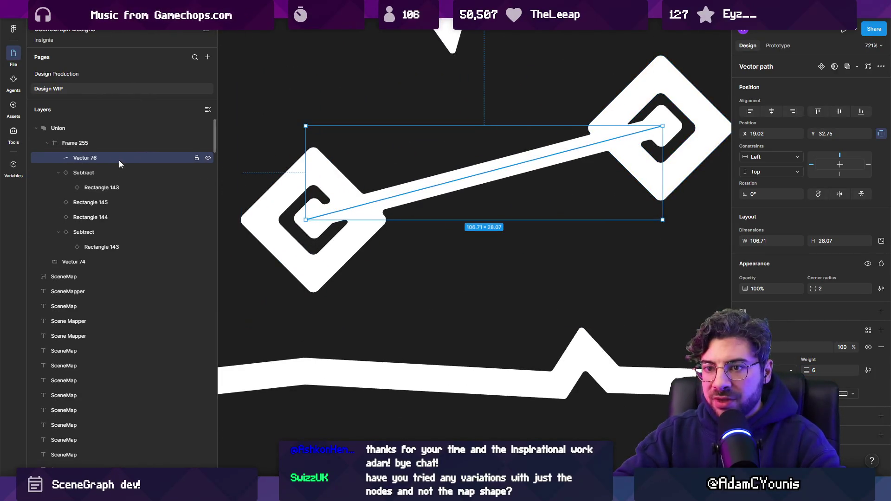
Try moving the connecting line above Frame 255 in the layer order, then undo it.
drag(122, 158, 121, 138)
key(ctrl+z)
click(52, 130)
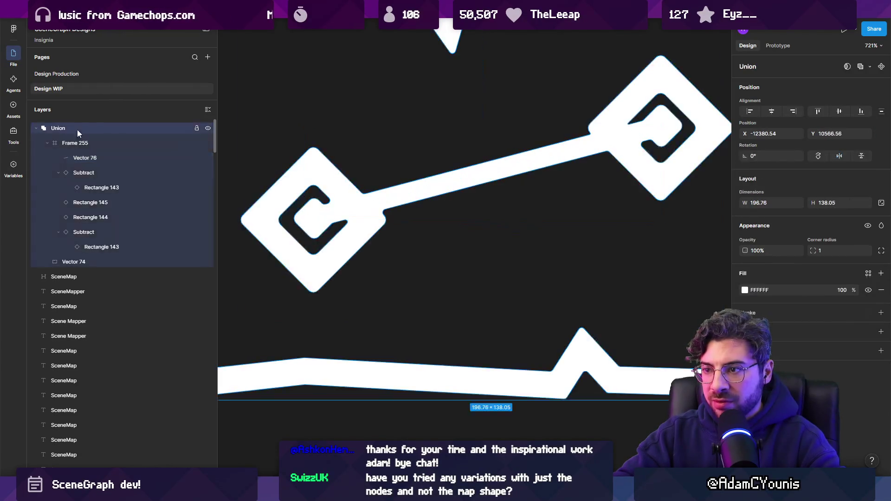
click(125, 159)
Reduce the Union shape's corner radius from 1 to 0 and fit the logo in view.
click(52, 129)
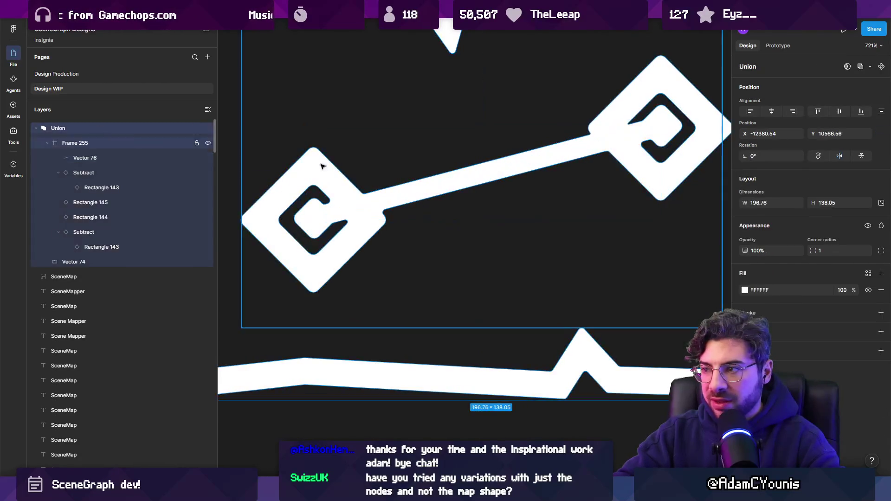
drag(811, 250, 799, 250)
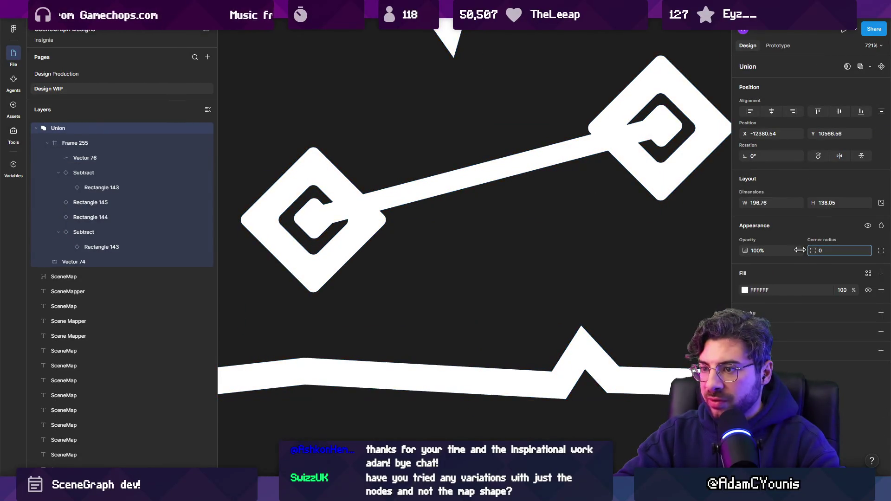
key(shift+2)
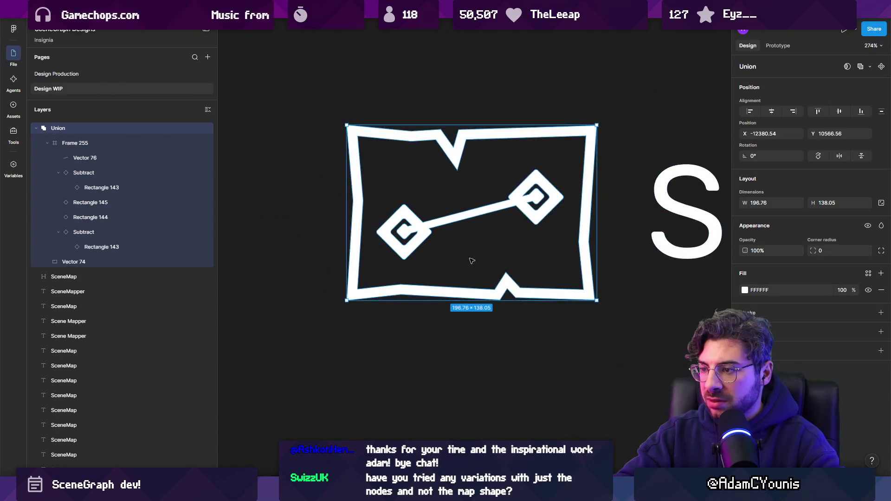
click(590, 281)
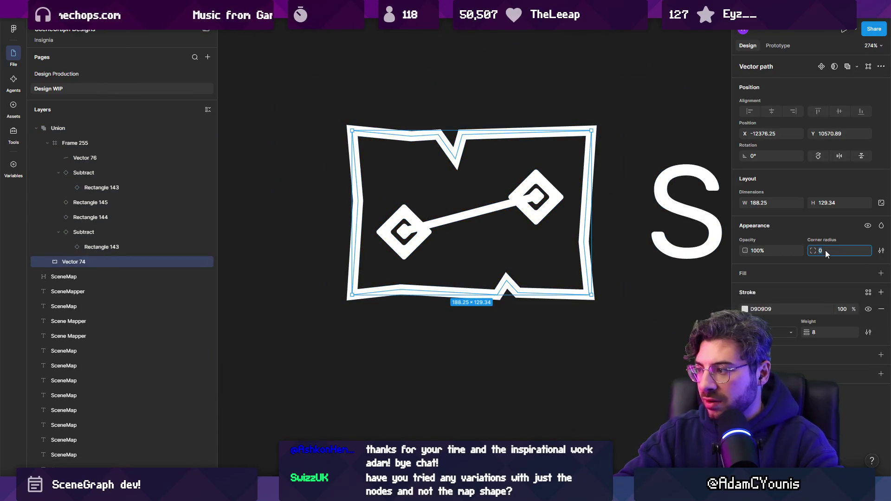
text(1)
click(565, 334)
scroll(487, 220, up, 5)
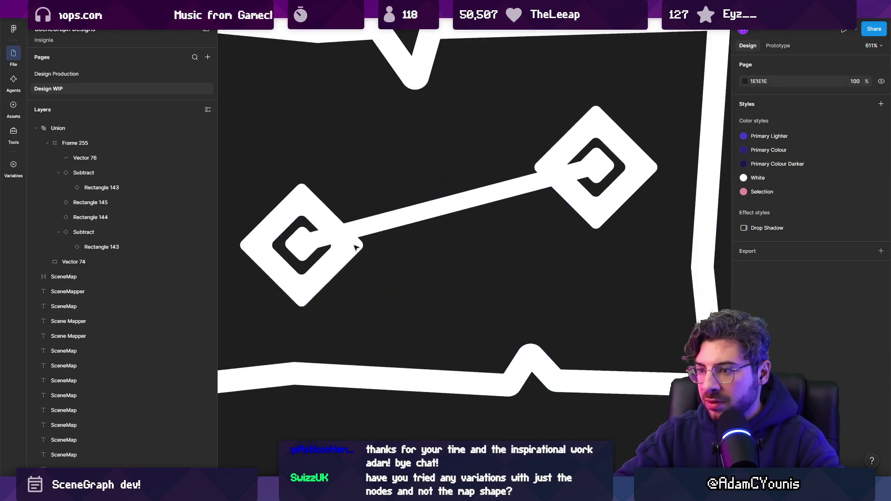
scroll(283, 248, up, 1)
click(334, 234)
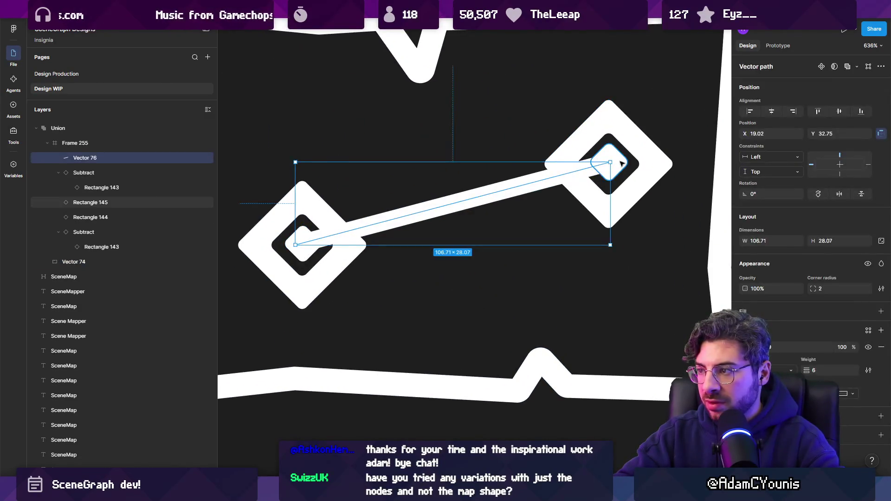
Shrink the right node's inner diamond to about 9.78 and nudge it into position.
click(623, 163)
drag(630, 162, 627, 162)
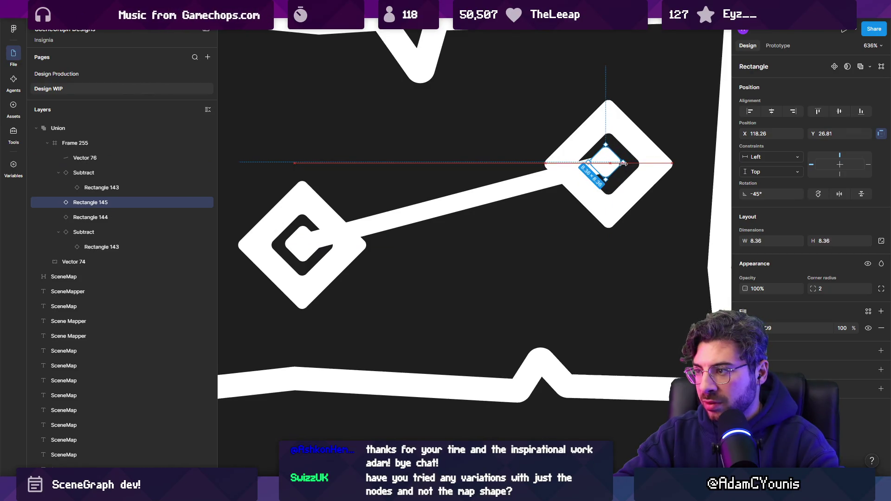
scroll(623, 164, up, 4)
drag(603, 162, 562, 163)
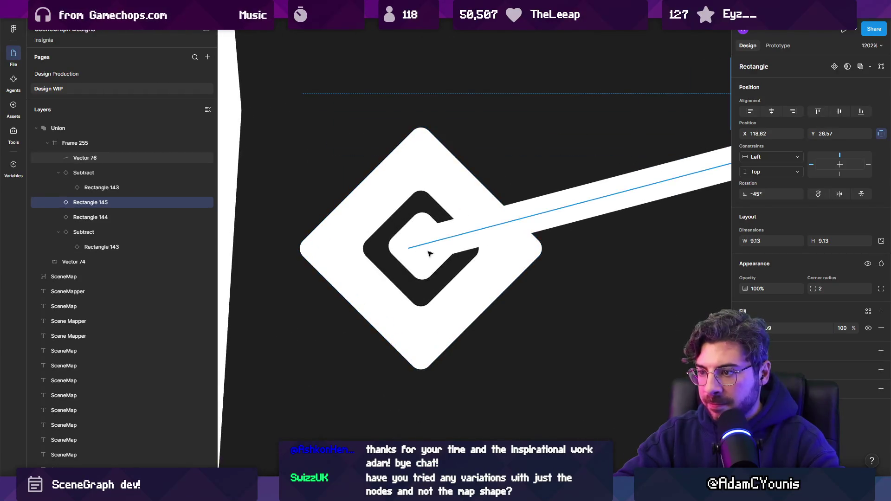
Centre the left inner diamond within its node.
click(429, 254)
shift+click(430, 171)
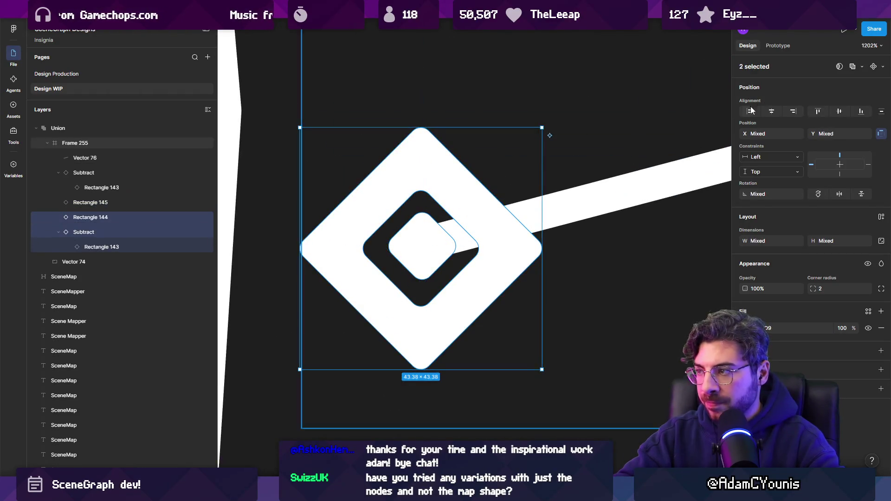
click(818, 111)
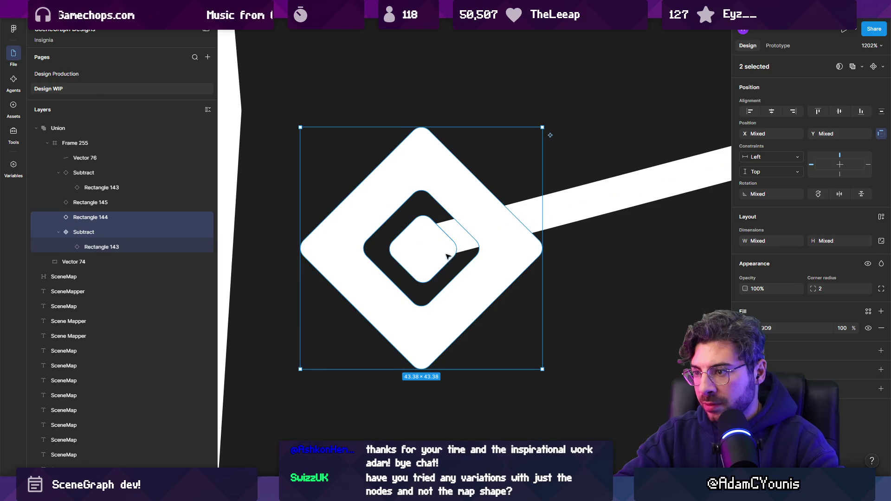
click(428, 269)
click(428, 270)
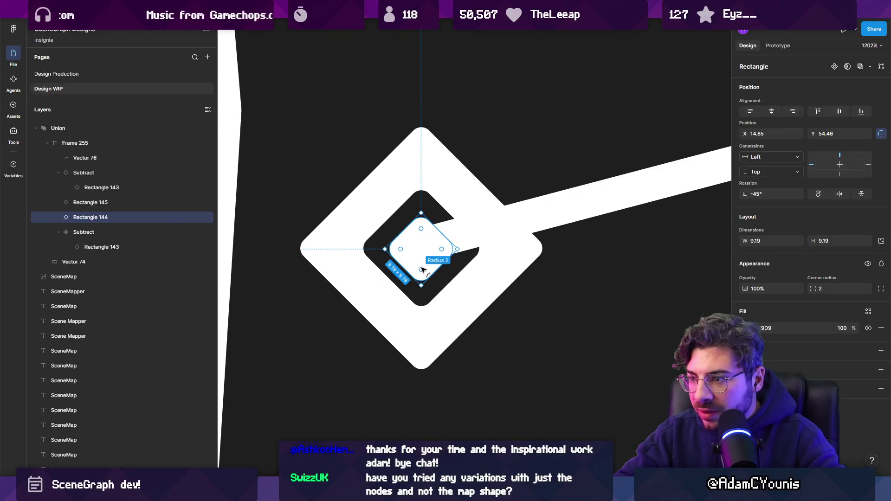
scroll(418, 264, down, 5)
scroll(524, 224, up, 3)
Set the right inner diamond's width and height to 9.19.
click(91, 203)
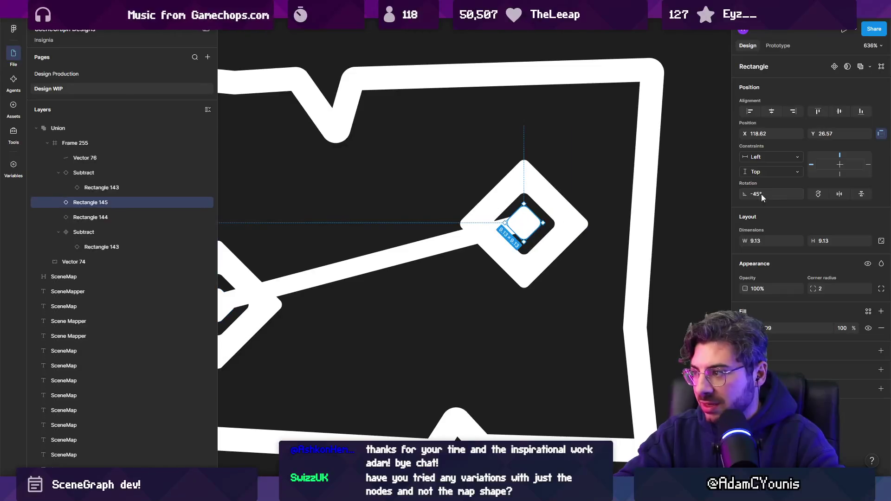
click(766, 241)
key(BackSpace)
text(9)
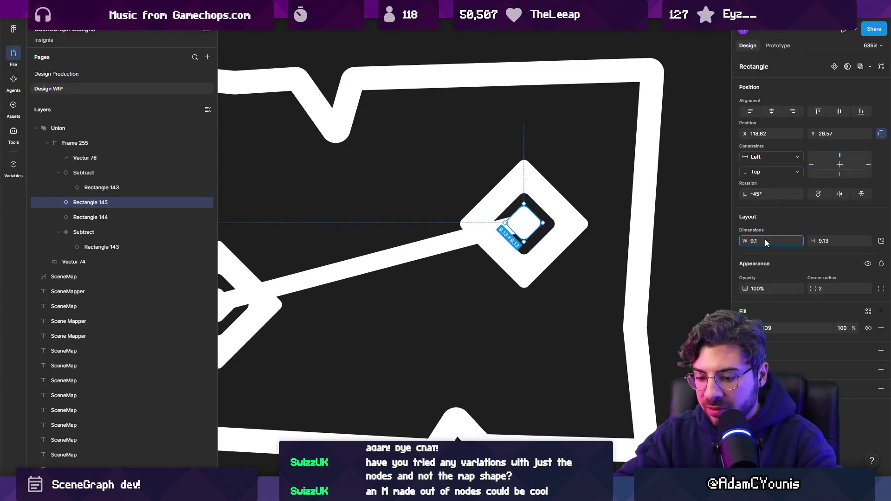
key(Tab)
text(9.19)
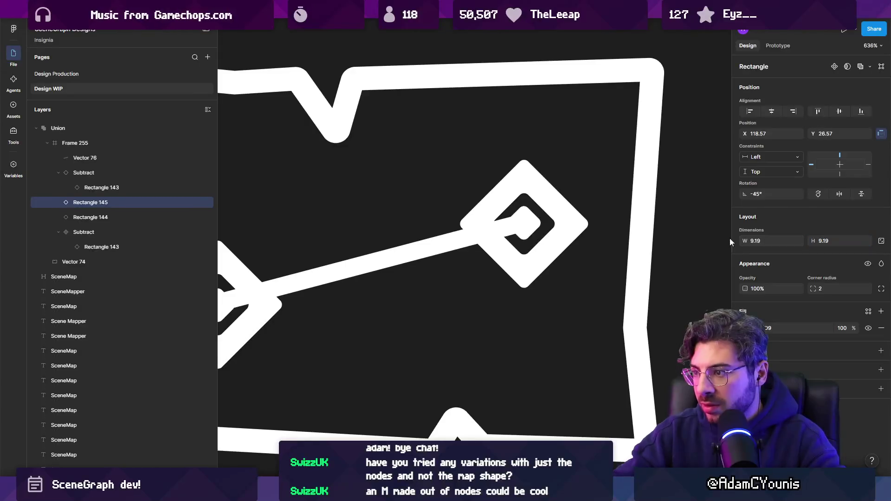
Align the right inner diamond's centre to its outer diamond.
shift+click(460, 239)
shift+click(571, 223)
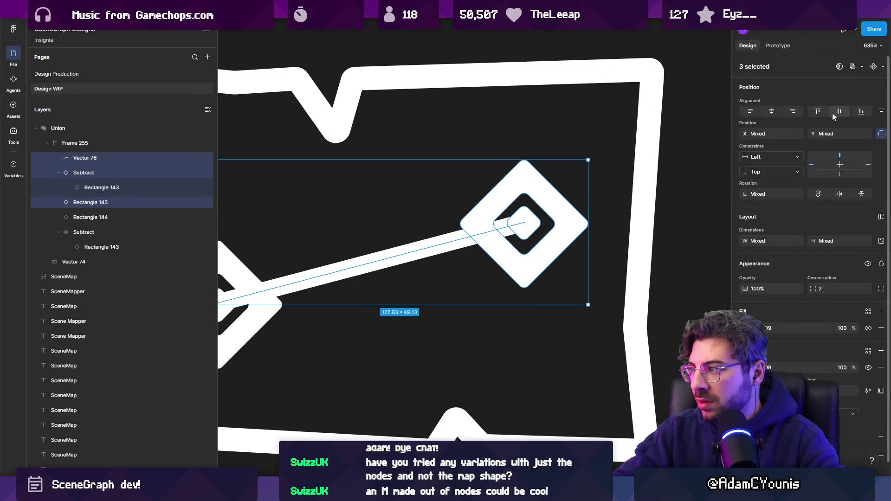
click(530, 216)
click(531, 214)
shift+click(537, 182)
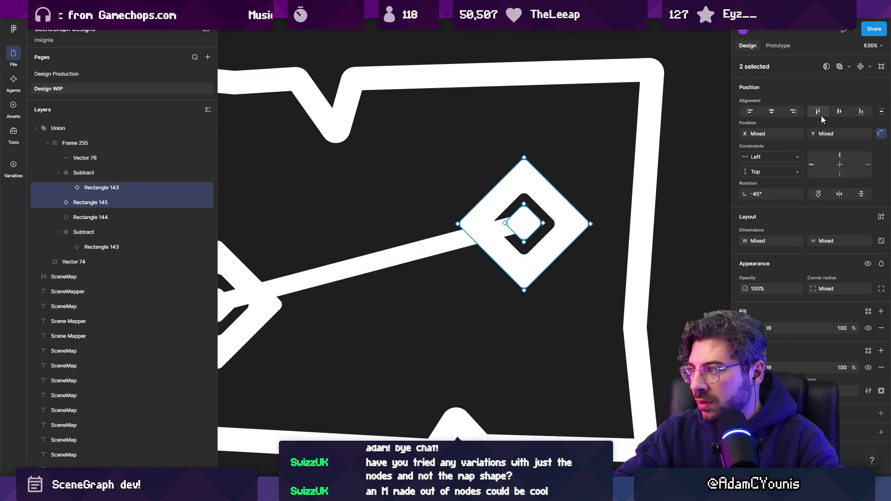
click(839, 112)
click(772, 112)
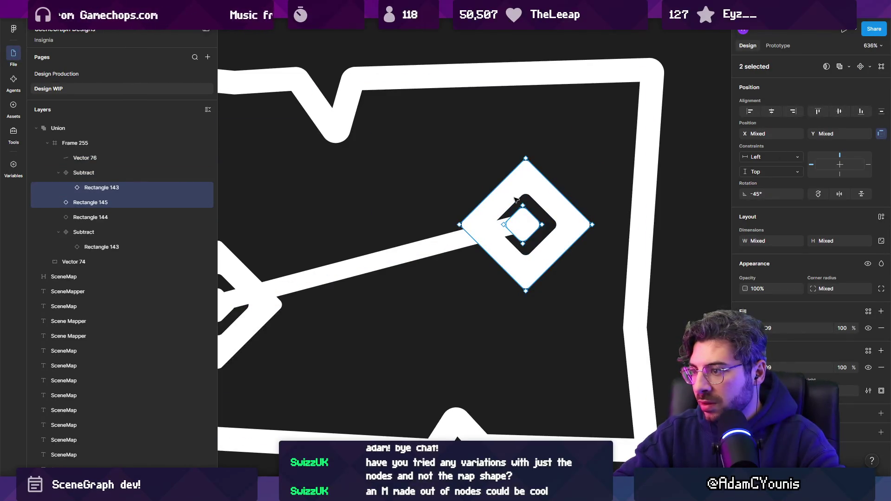
scroll(515, 200, up, 3)
scroll(520, 209, down, 3)
scroll(537, 235, up, 2)
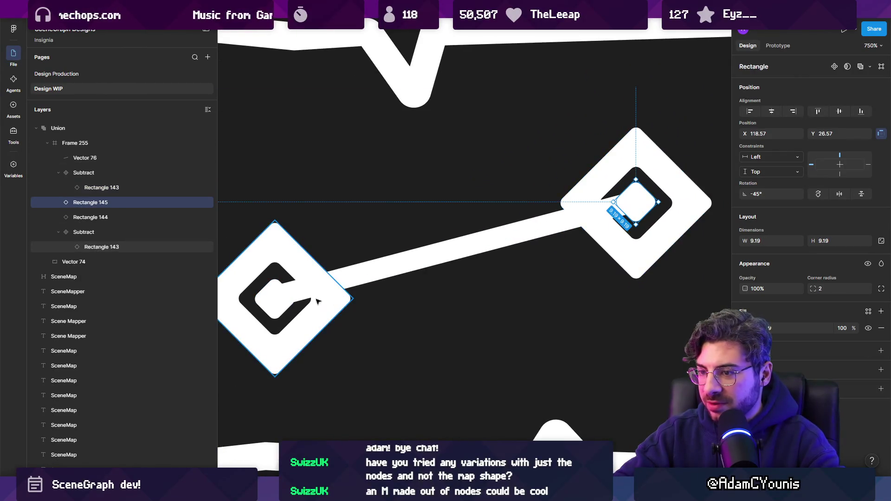
Delete both inner diamonds, leaving hollow nodes, and deselect to review the logos.
shift+click(302, 316)
scroll(297, 297, down, 3)
scroll(513, 250, down, 3)
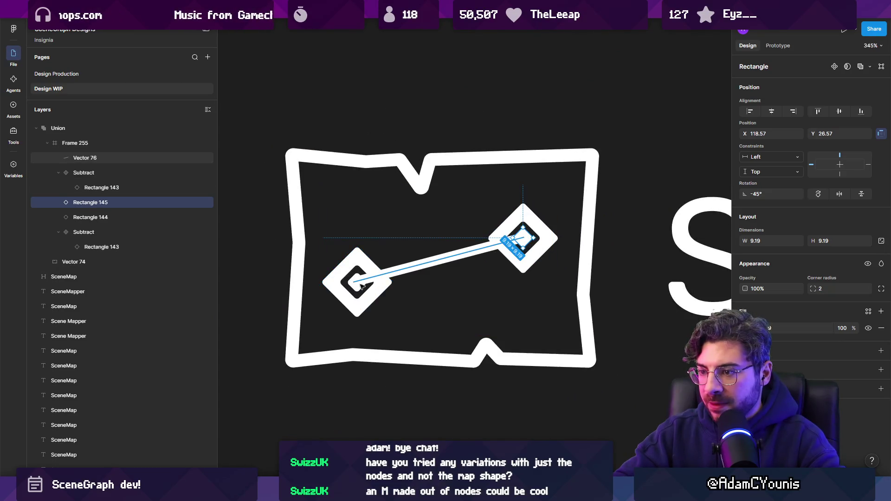
key(Tab)
shift+click(519, 251)
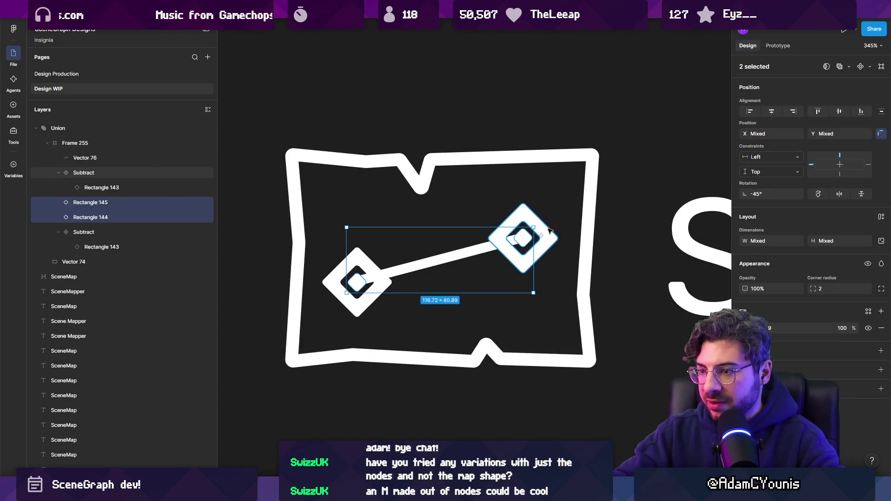
key(Delete)
click(496, 246)
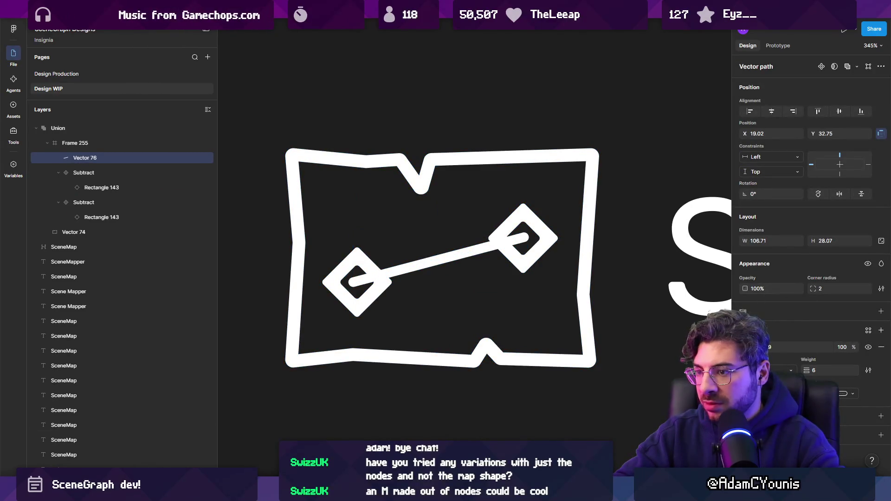
scroll(279, 246, down, 10)
click(269, 253)
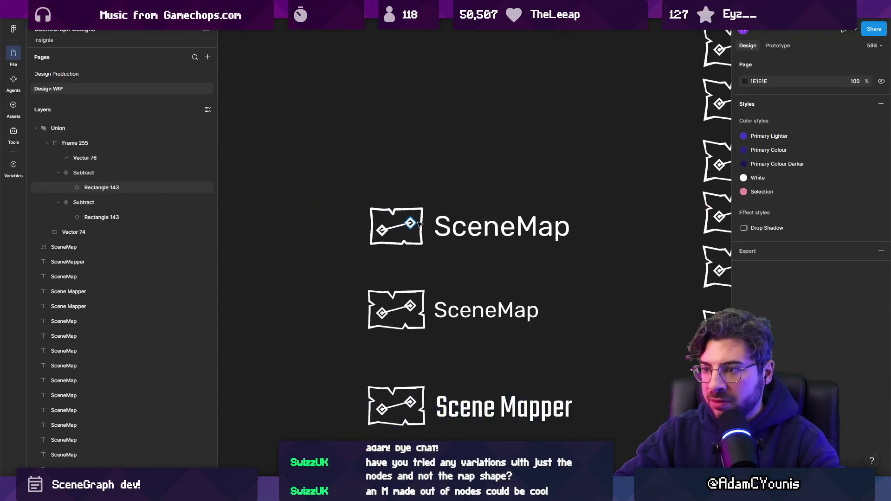
Adjust the connecting line's endpoints so its left end sits inside the node.
scroll(392, 232, up, 5)
click(317, 238)
scroll(317, 238, up, 3)
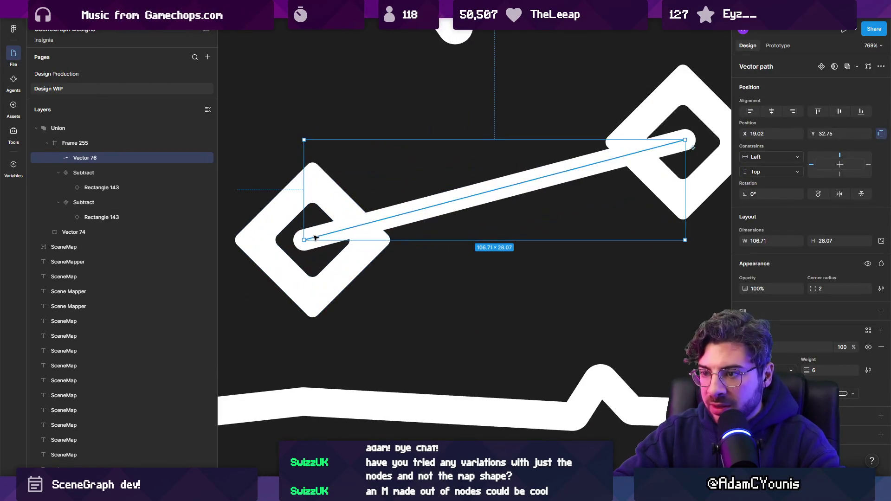
double_click(317, 238)
drag(304, 240, 314, 241)
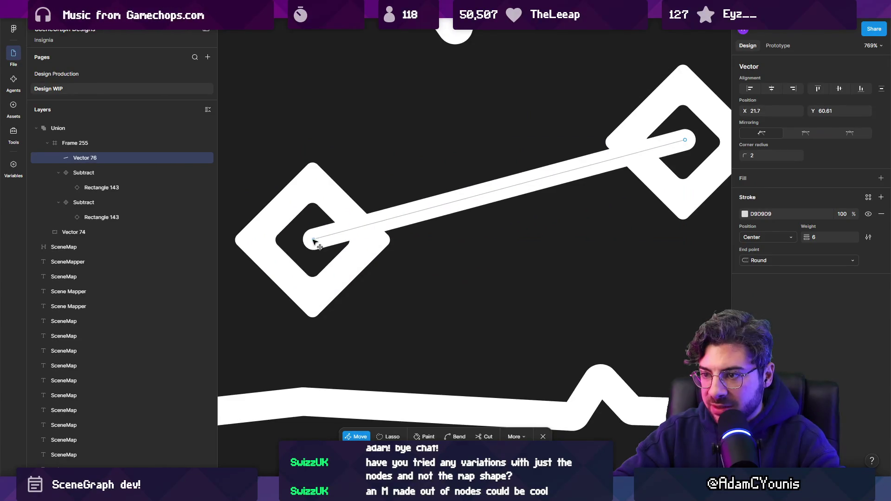
scroll(577, 149, right, 4)
click(590, 167)
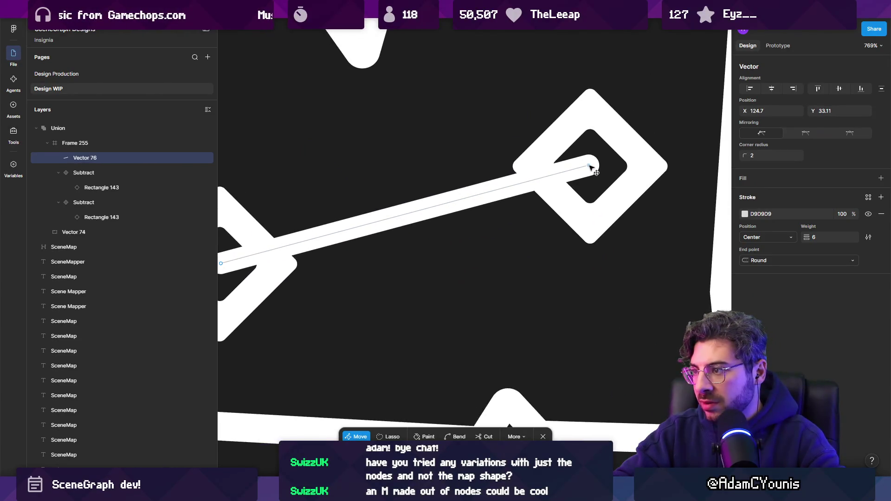
scroll(590, 167, down, 10)
key(Escape)
key(Escape)
Undo the recent edits, restoring the inner diamonds and the 8 px connecting line.
scroll(362, 213, down, 5)
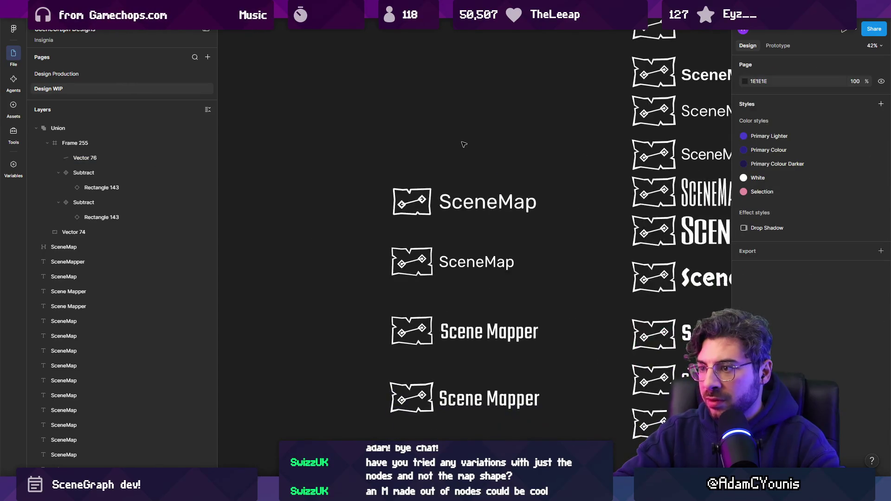
scroll(418, 189, up, 10)
click(485, 144)
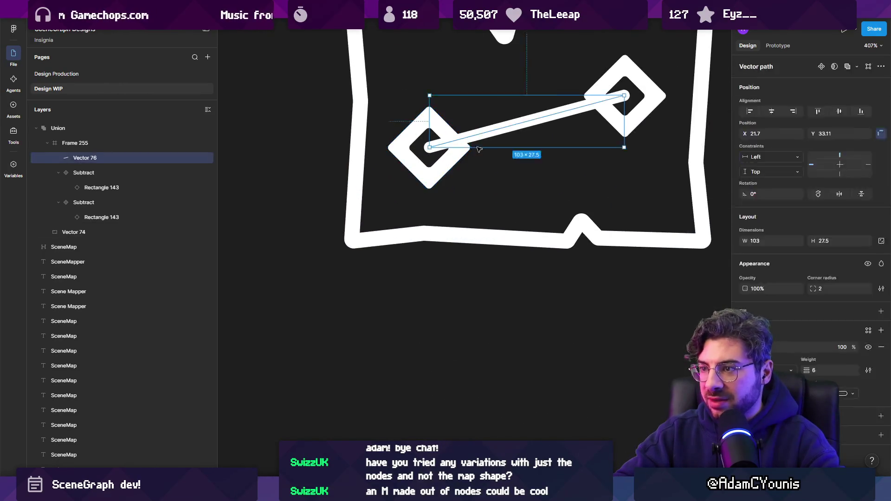
double_click(485, 144)
key(Escape)
key(ctrl+z)
key(ctrl+z)
key(ctrl+z)
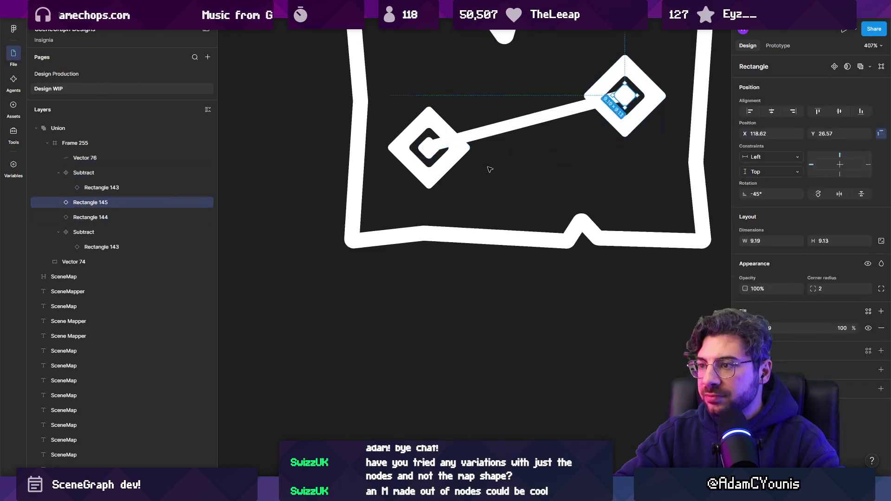
key(ctrl+z)
key(ctrl+z)
key(ctrl+z)
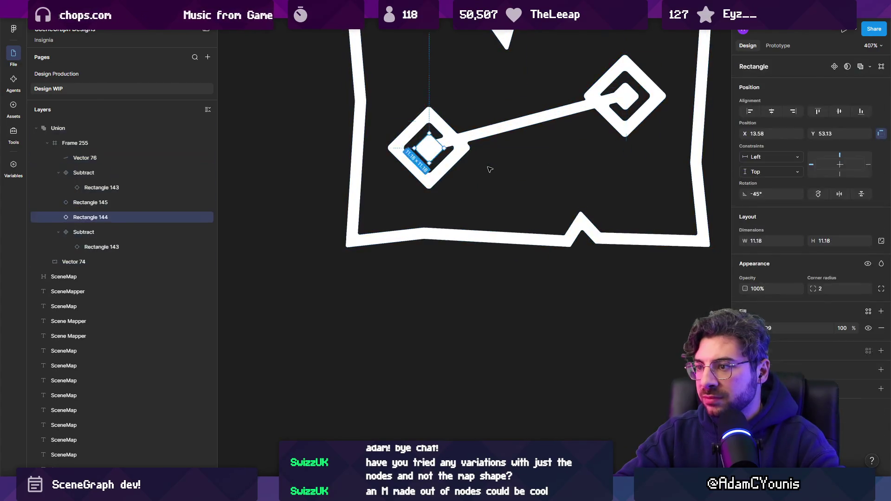
key(ctrl+z)
key(ctrl+z)
key(ctrl+z)
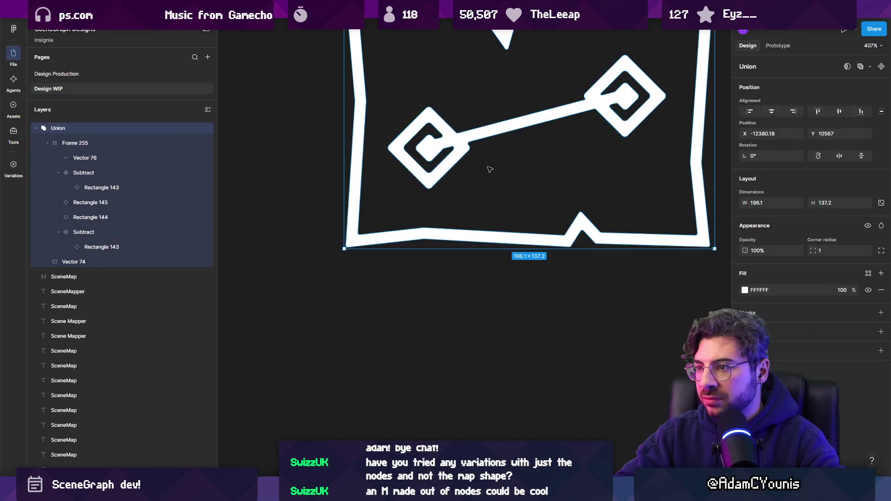
key(ctrl+z)
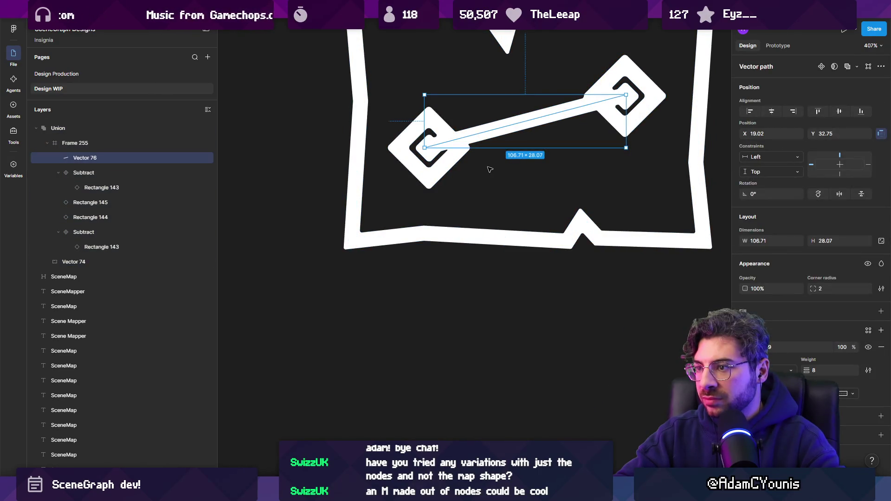